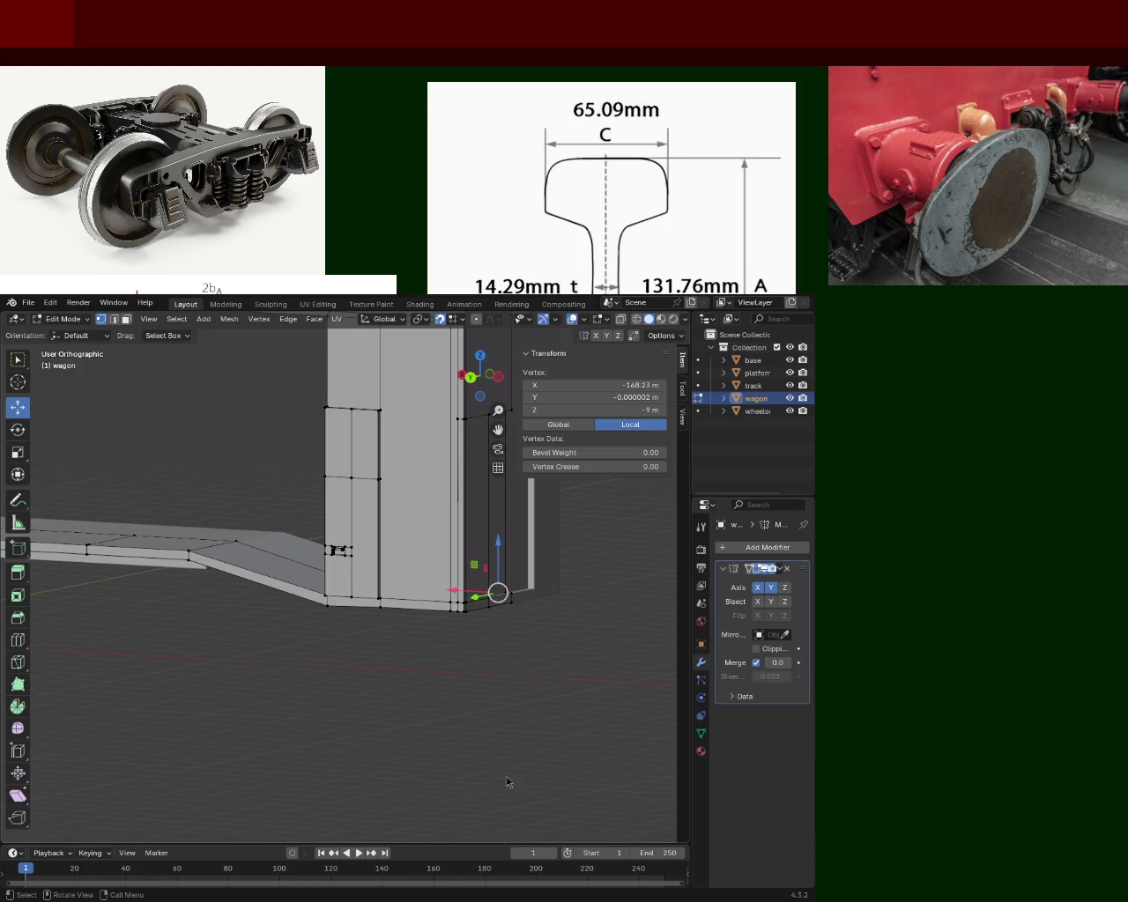
# Step: Turn on X-ray and box-select the wagon's bottom geometry, keeping it at Z −2 m
pyautogui.moveTo(437, 702); pyautogui.dragTo(480, 669, button='middle')
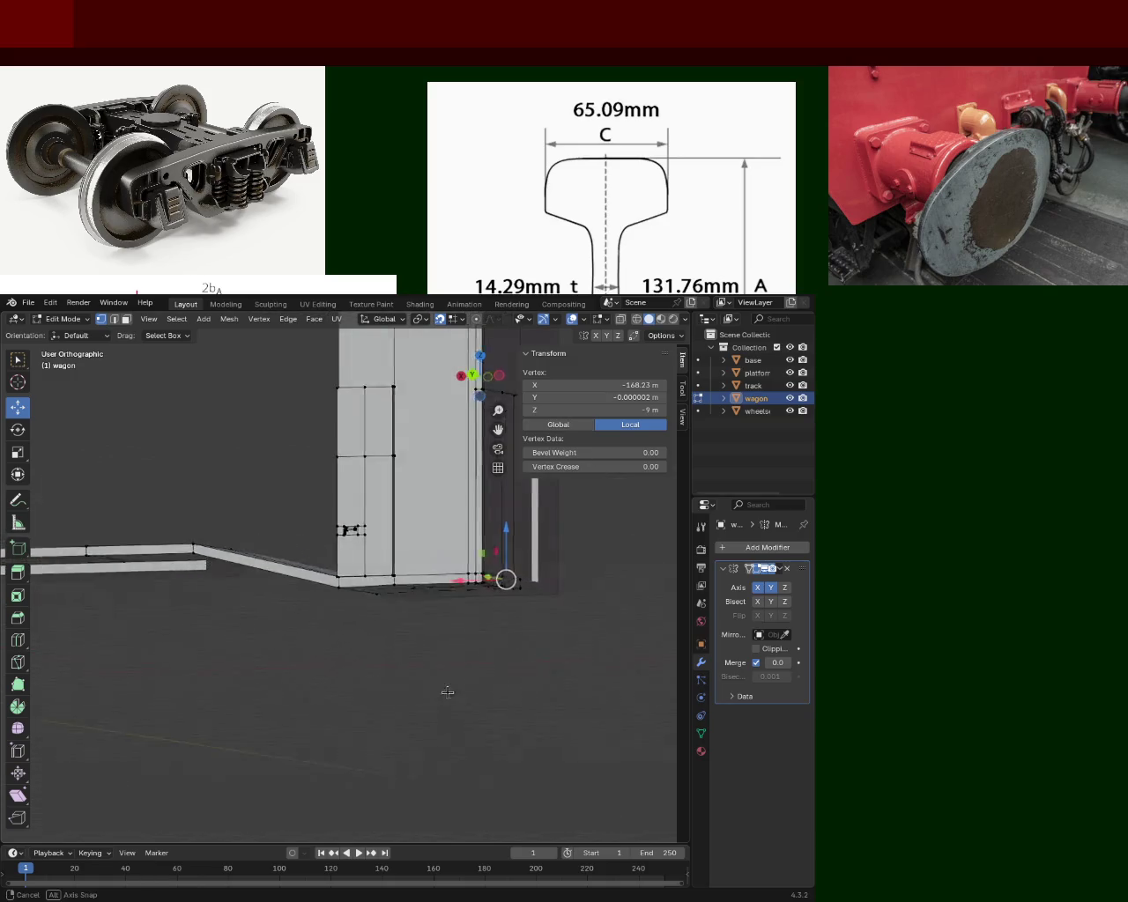
pyautogui.click(637, 319)
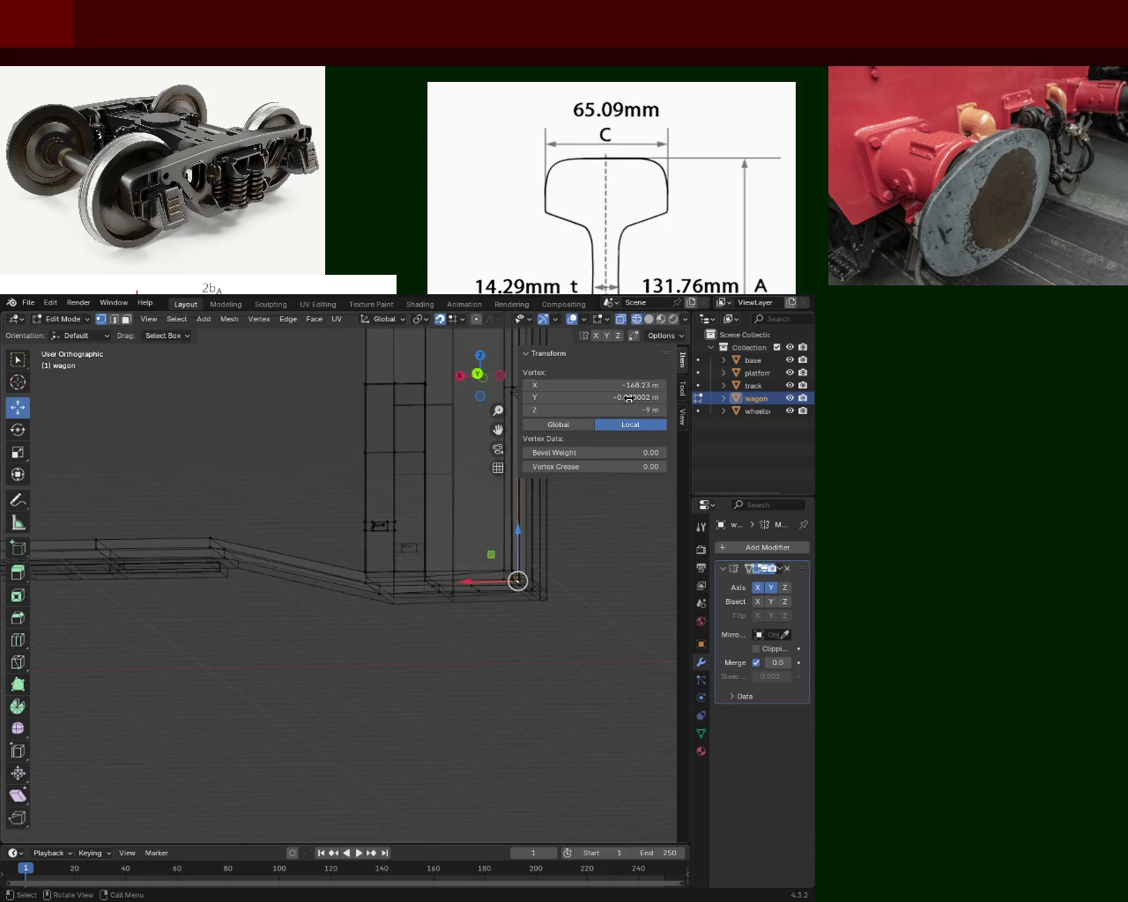
pyautogui.moveTo(494, 617); pyautogui.dragTo(421, 589, button='middle')
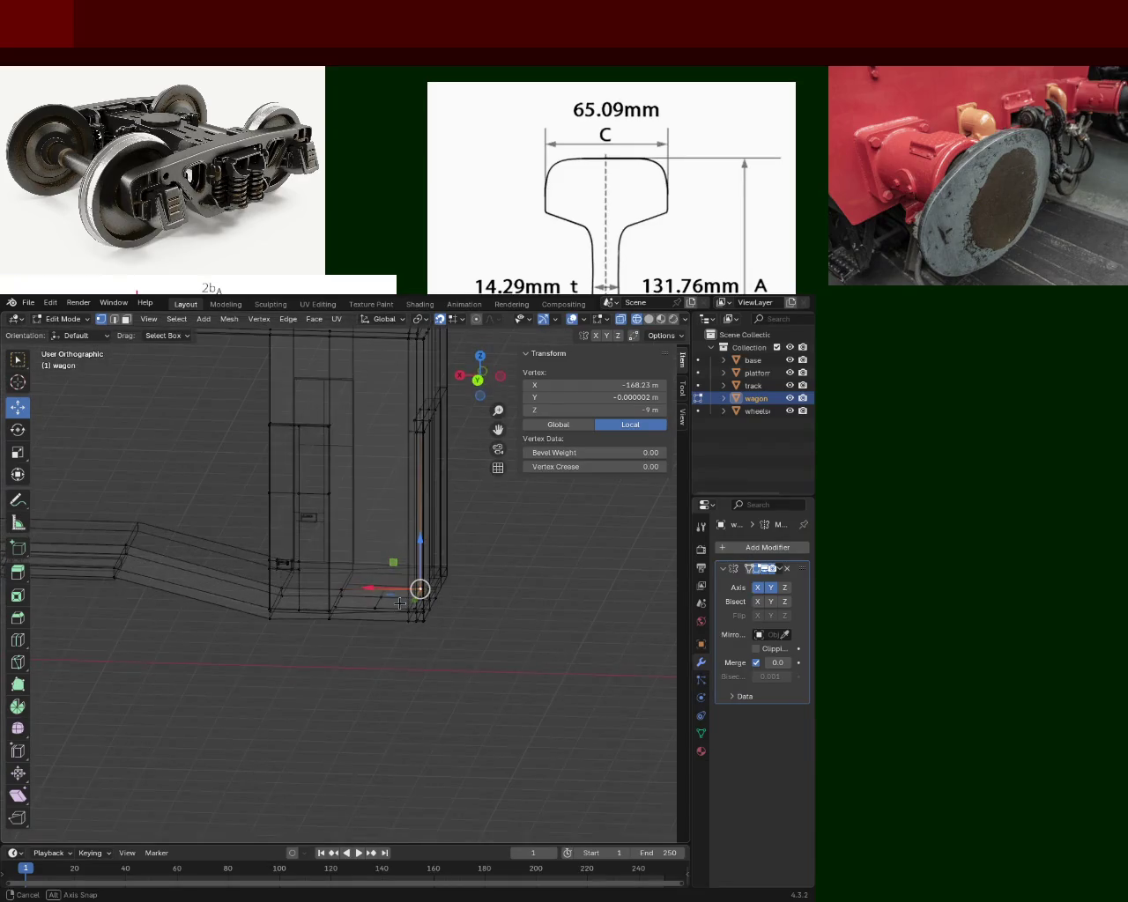
pyautogui.moveTo(478, 753)
pyautogui.mouseDown()
pyautogui.moveTo(239, 547)
pyautogui.moveTo(251, 511)
pyautogui.mouseUp()
pyautogui.press('g')
pyautogui.press('z')
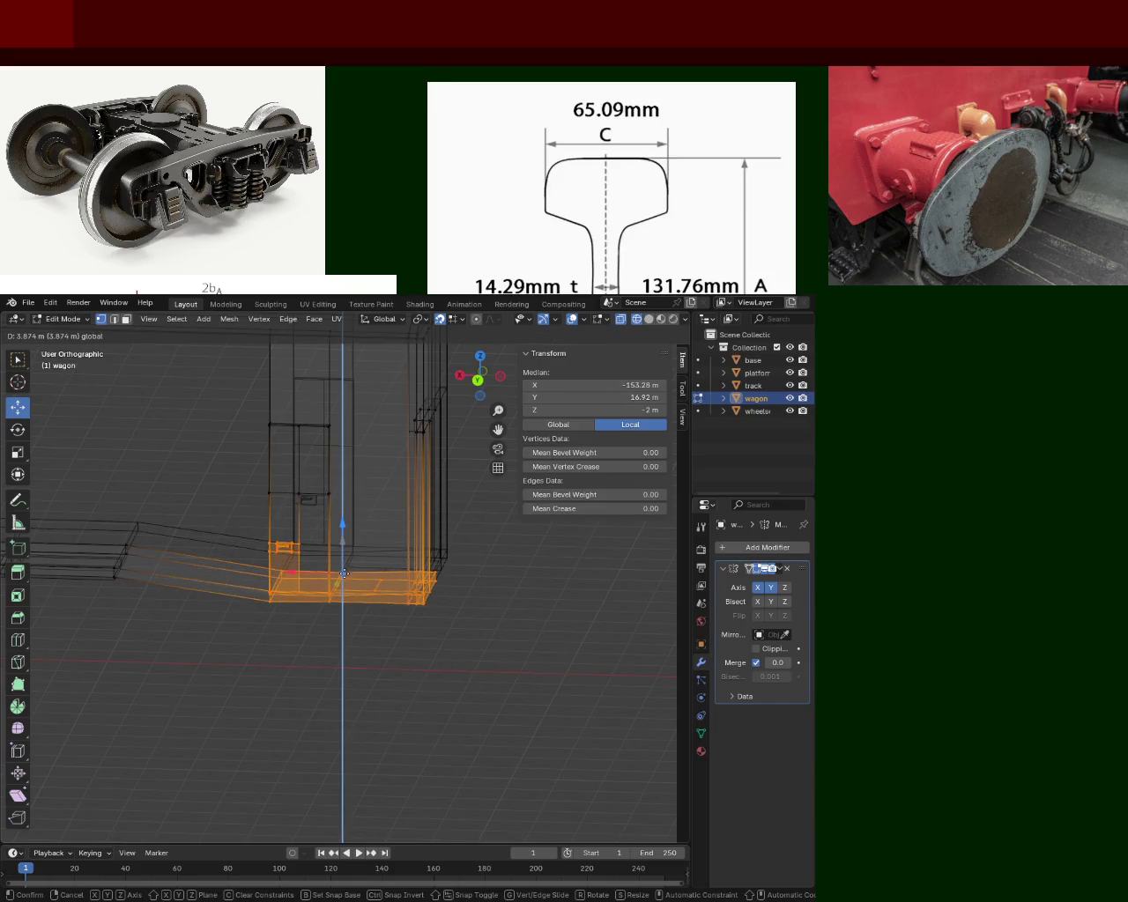
pyautogui.click(344, 573)
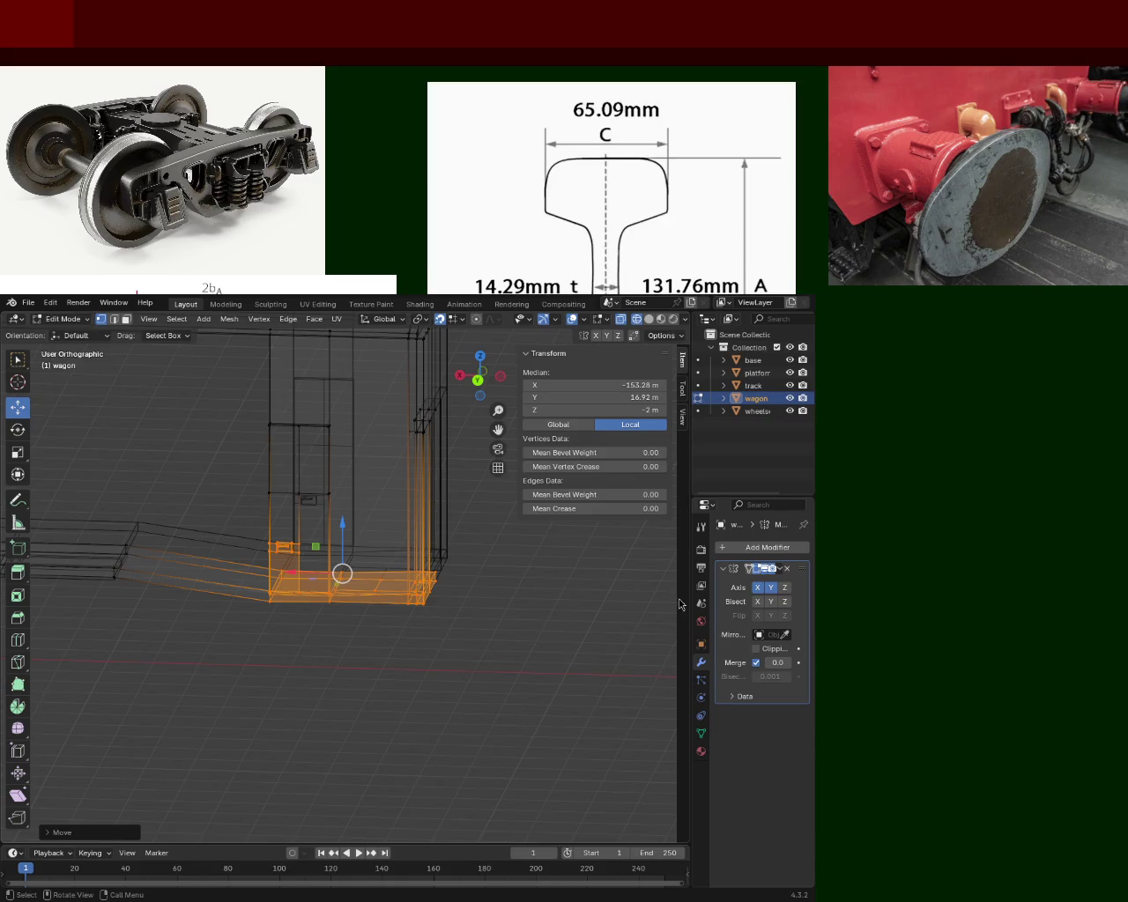
# Step: Return to solid shading, cancel a trial vertical move, and box-select the sloped ledge's edge vertices
pyautogui.moveTo(143, 620)
pyautogui.mouseDown(button='middle')
pyautogui.moveTo(177, 638)
pyautogui.moveTo(652, 310)
pyautogui.moveTo(198, 649)
pyautogui.moveTo(185, 608)
pyautogui.mouseUp(button='middle')
pyautogui.click(649, 319)
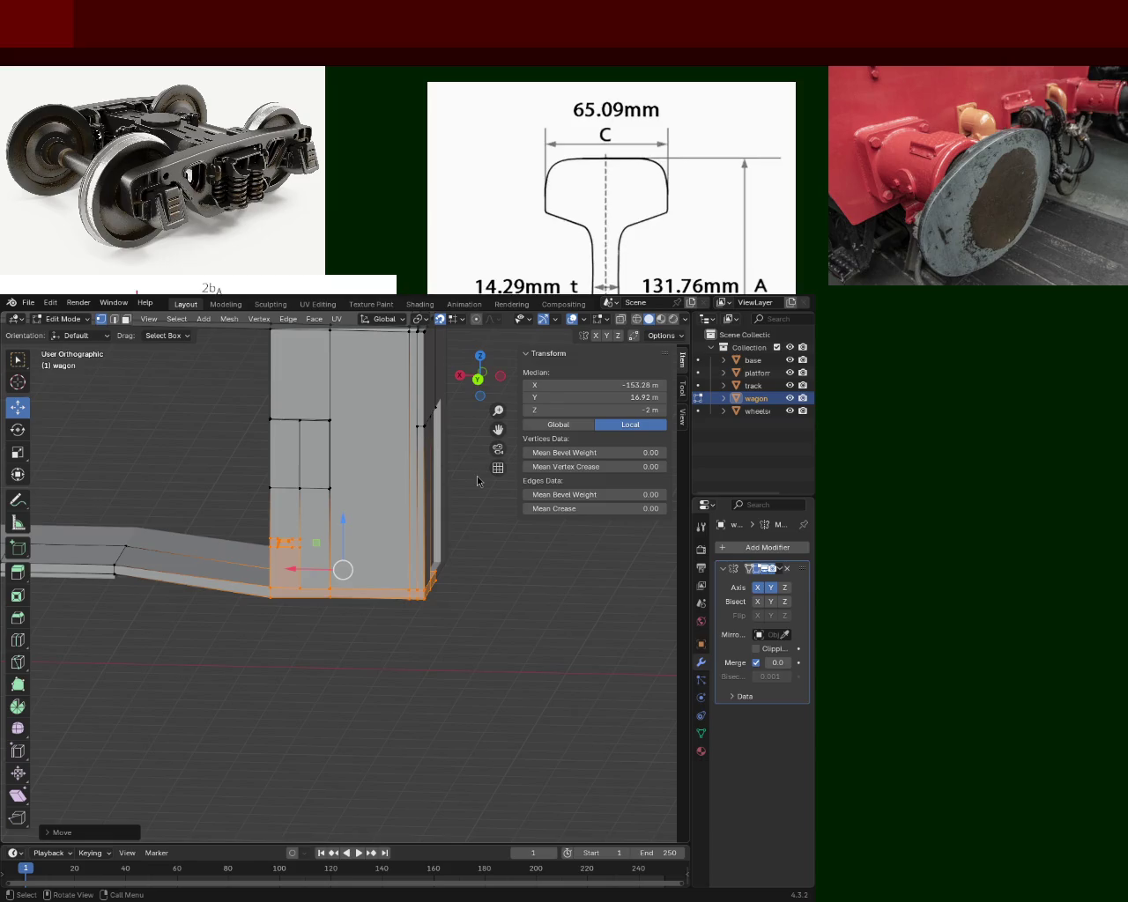
pyautogui.moveTo(469, 561)
pyautogui.mouseDown(button='middle')
pyautogui.moveTo(294, 548)
pyautogui.moveTo(378, 559)
pyautogui.moveTo(234, 519)
pyautogui.moveTo(393, 544)
pyautogui.moveTo(403, 568)
pyautogui.moveTo(402, 533)
pyautogui.moveTo(355, 526)
pyautogui.mouseUp(button='middle')
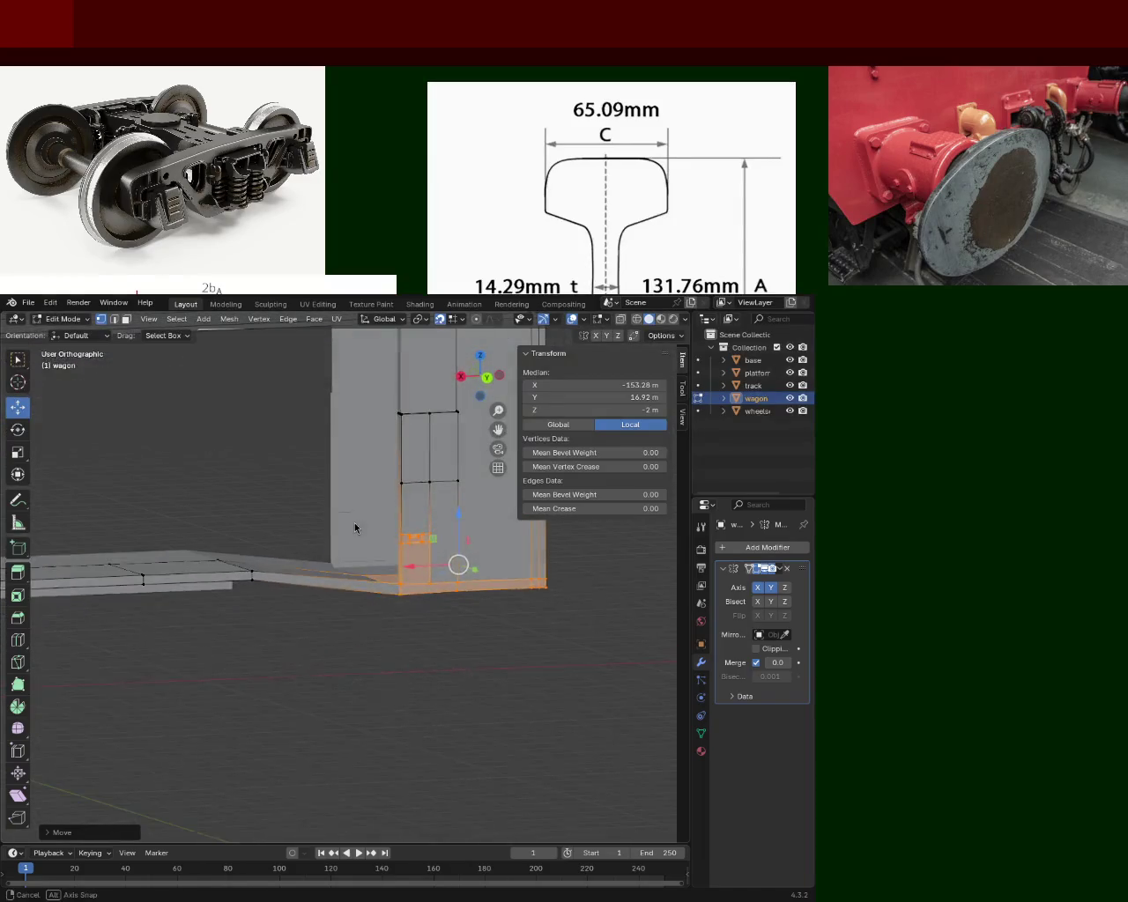
pyautogui.moveTo(460, 522); pyautogui.dragTo(456, 560)
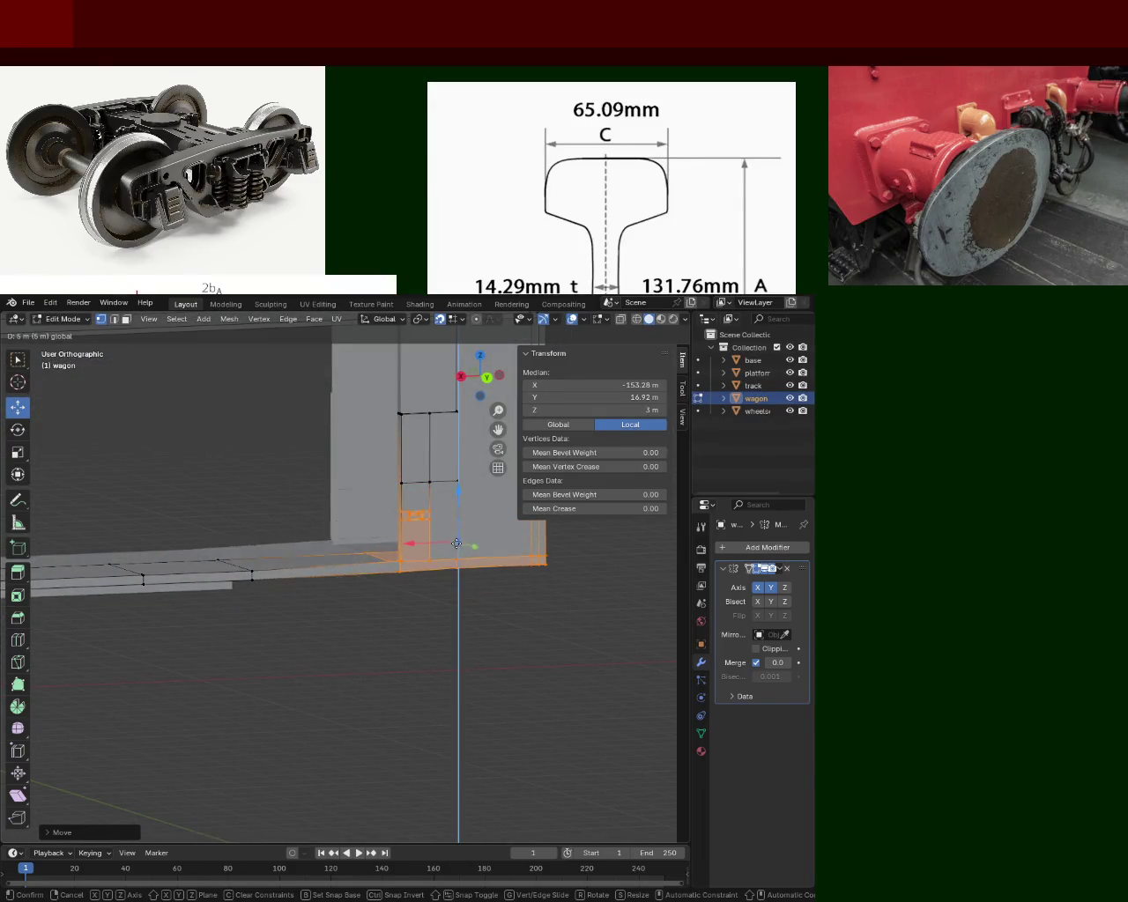
pyautogui.rightClick(456, 560)
pyautogui.moveTo(461, 567)
pyautogui.mouseDown(button='middle')
pyautogui.moveTo(227, 574)
pyautogui.moveTo(411, 589)
pyautogui.moveTo(343, 513)
pyautogui.moveTo(314, 529)
pyautogui.moveTo(302, 516)
pyautogui.moveTo(348, 529)
pyautogui.mouseUp(button='middle')
pyautogui.moveTo(341, 511); pyautogui.dragTo(280, 648)
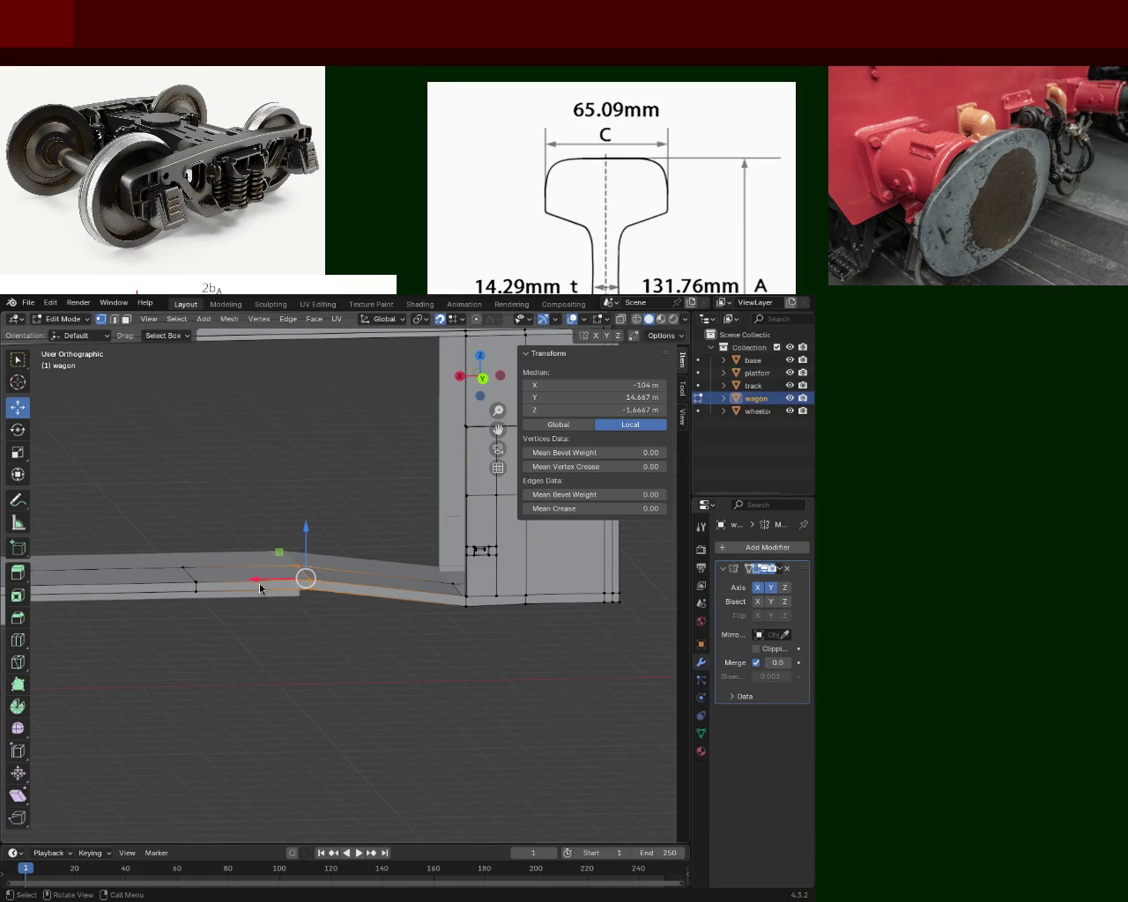
# Step: Move the selected ledge edge vertices along X so their median sits at −120 m
pyautogui.press('g')
pyautogui.press('x')
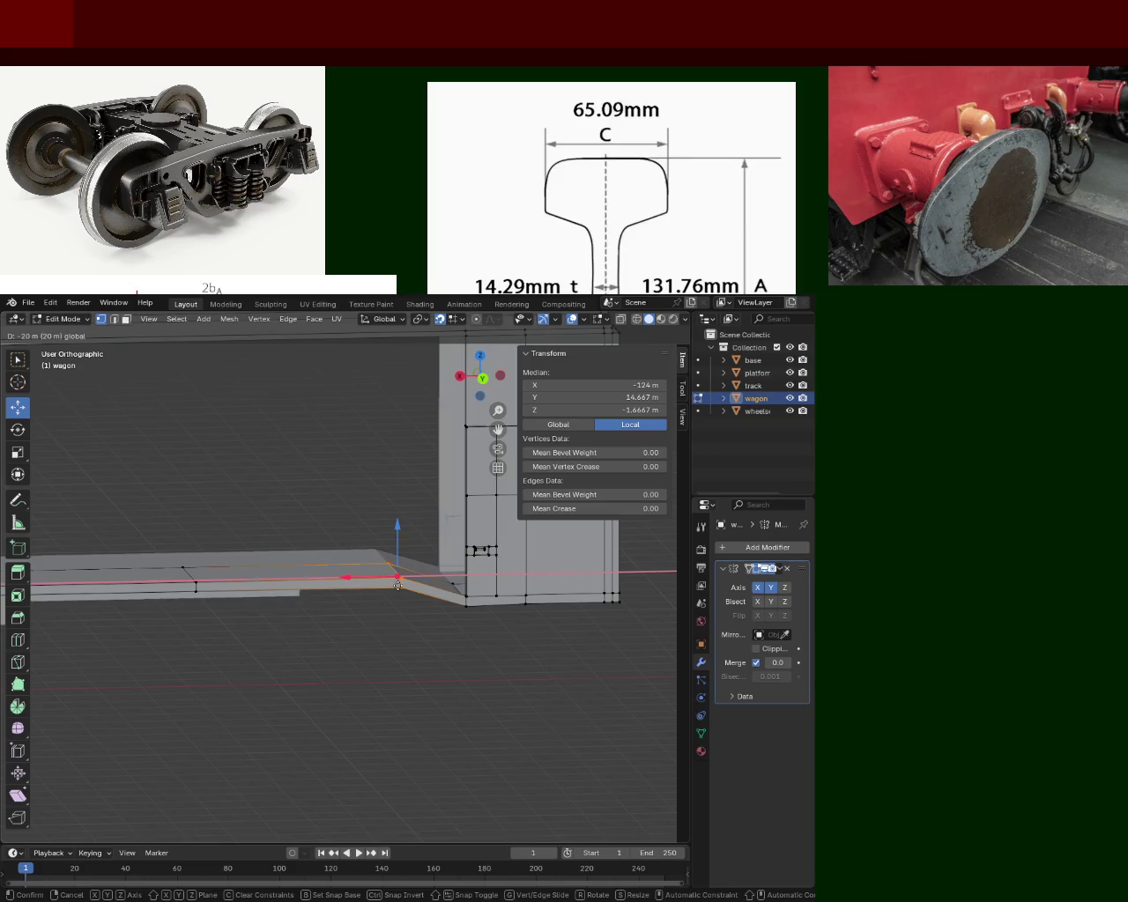
pyautogui.click(377, 587)
pyautogui.moveTo(377, 587)
pyautogui.mouseDown(button='middle')
pyautogui.moveTo(577, 636)
pyautogui.moveTo(130, 612)
pyautogui.moveTo(88, 587)
pyautogui.moveTo(104, 606)
pyautogui.moveTo(106, 589)
pyautogui.moveTo(40, 595)
pyautogui.moveTo(345, 616)
pyautogui.moveTo(541, 601)
pyautogui.moveTo(607, 632)
pyautogui.moveTo(655, 599)
pyautogui.moveTo(2, 520)
pyautogui.mouseUp(button='middle')
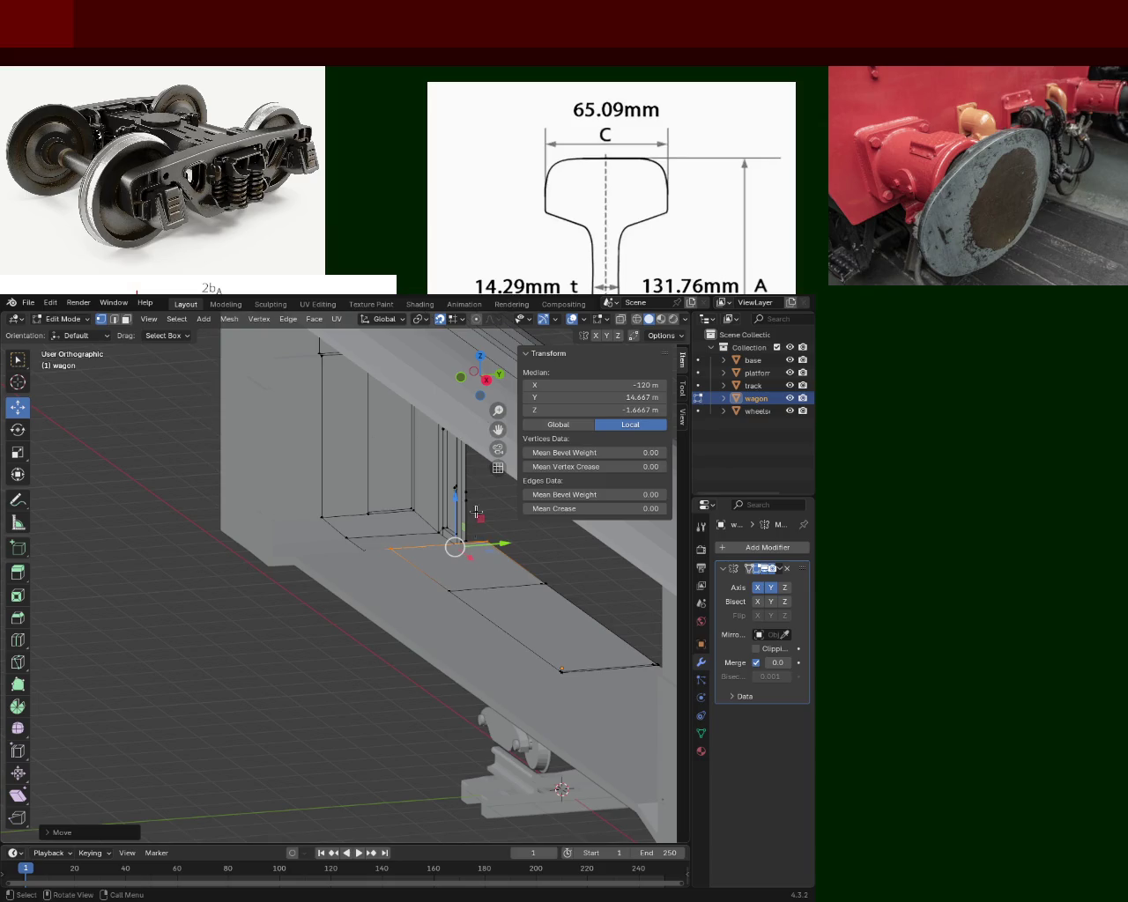
pyautogui.moveTo(476, 495); pyautogui.dragTo(391, 536, button='middle')
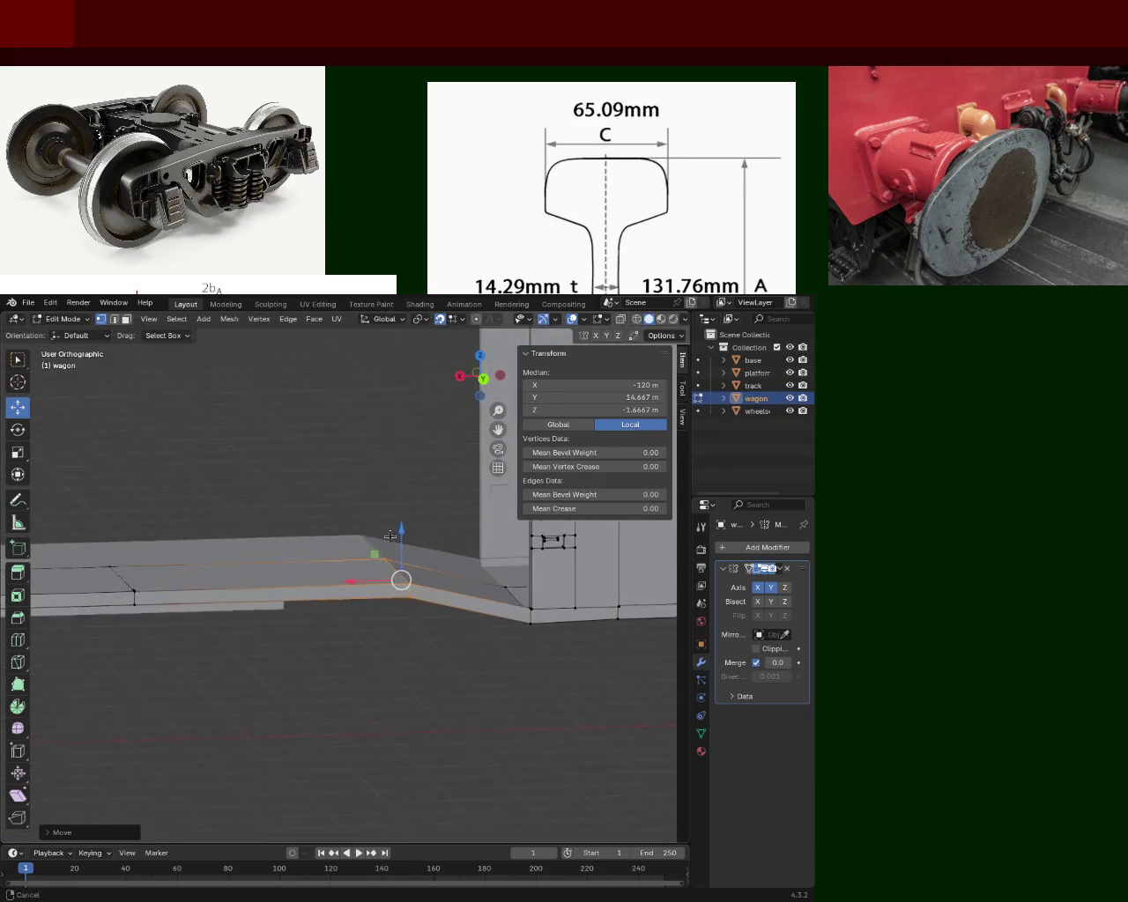
pyautogui.moveTo(390, 537); pyautogui.dragTo(295, 441, button='middle')
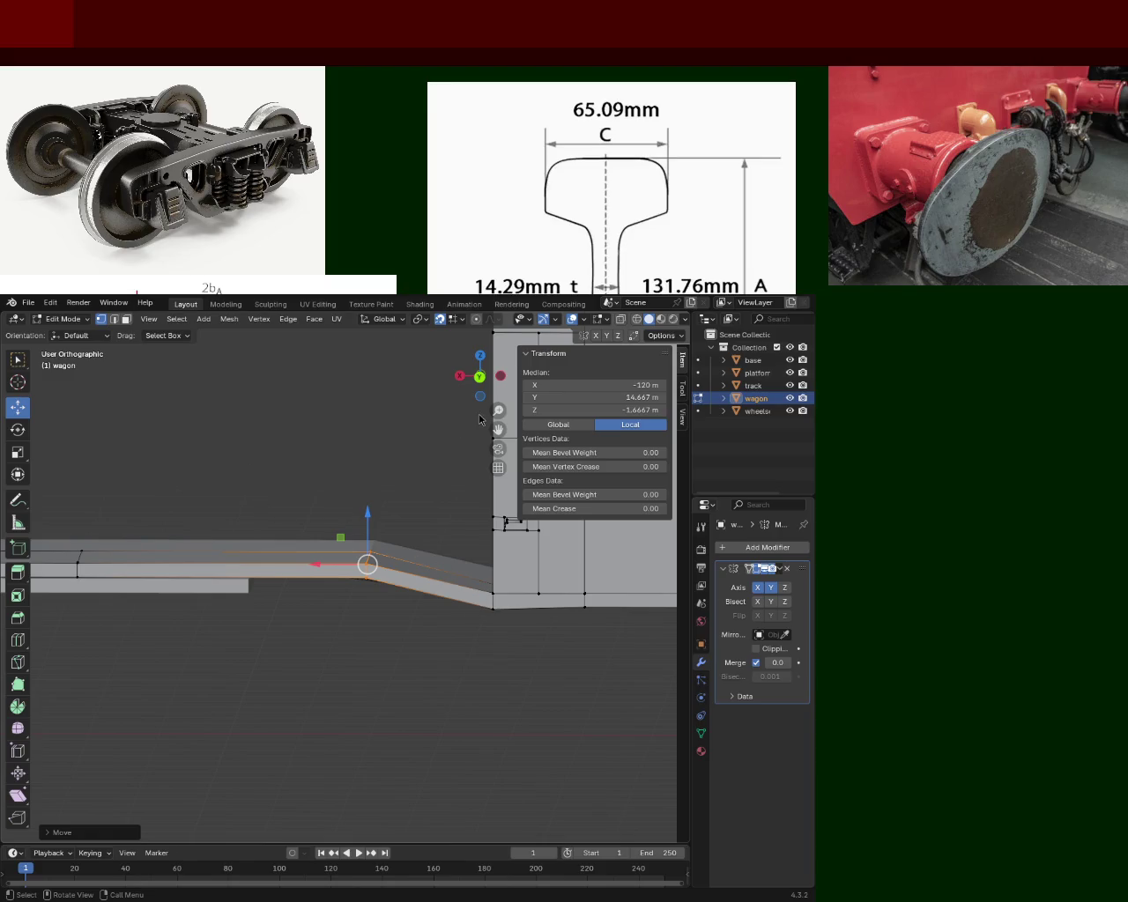
pyautogui.moveTo(480, 419)
pyautogui.mouseDown(button='middle')
pyautogui.moveTo(316, 526)
pyautogui.moveTo(418, 552)
pyautogui.moveTo(255, 539)
pyautogui.mouseUp(button='middle')
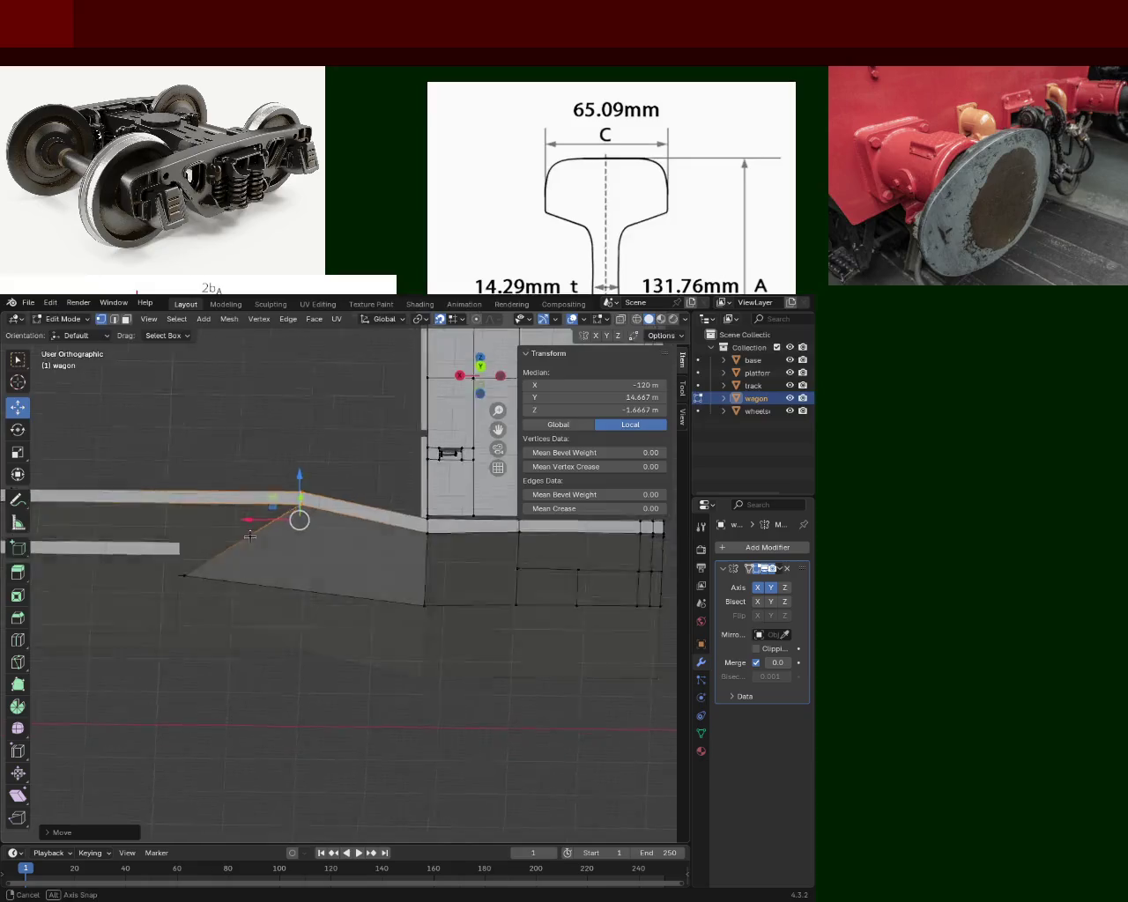
pyautogui.moveTo(255, 539)
pyautogui.mouseDown(button='middle')
pyautogui.moveTo(376, 620)
pyautogui.moveTo(378, 636)
pyautogui.moveTo(294, 536)
pyautogui.moveTo(300, 521)
pyautogui.moveTo(350, 508)
pyautogui.moveTo(376, 573)
pyautogui.mouseUp(button='middle')
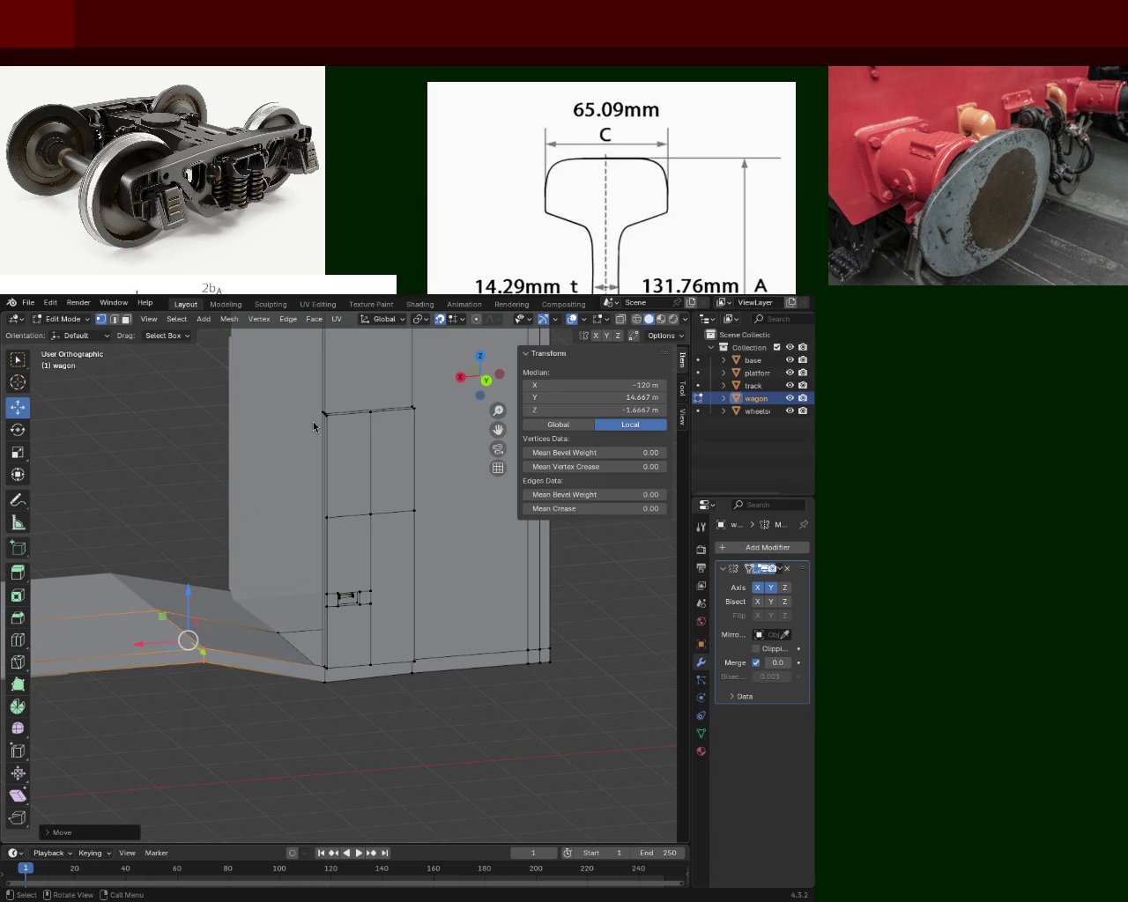
# Step: Select the wagon end's bottom corner vertex and place it at X −138.01, Y 22, Z −7 m
pyautogui.moveTo(450, 693); pyautogui.dragTo(448, 679, button='middle')
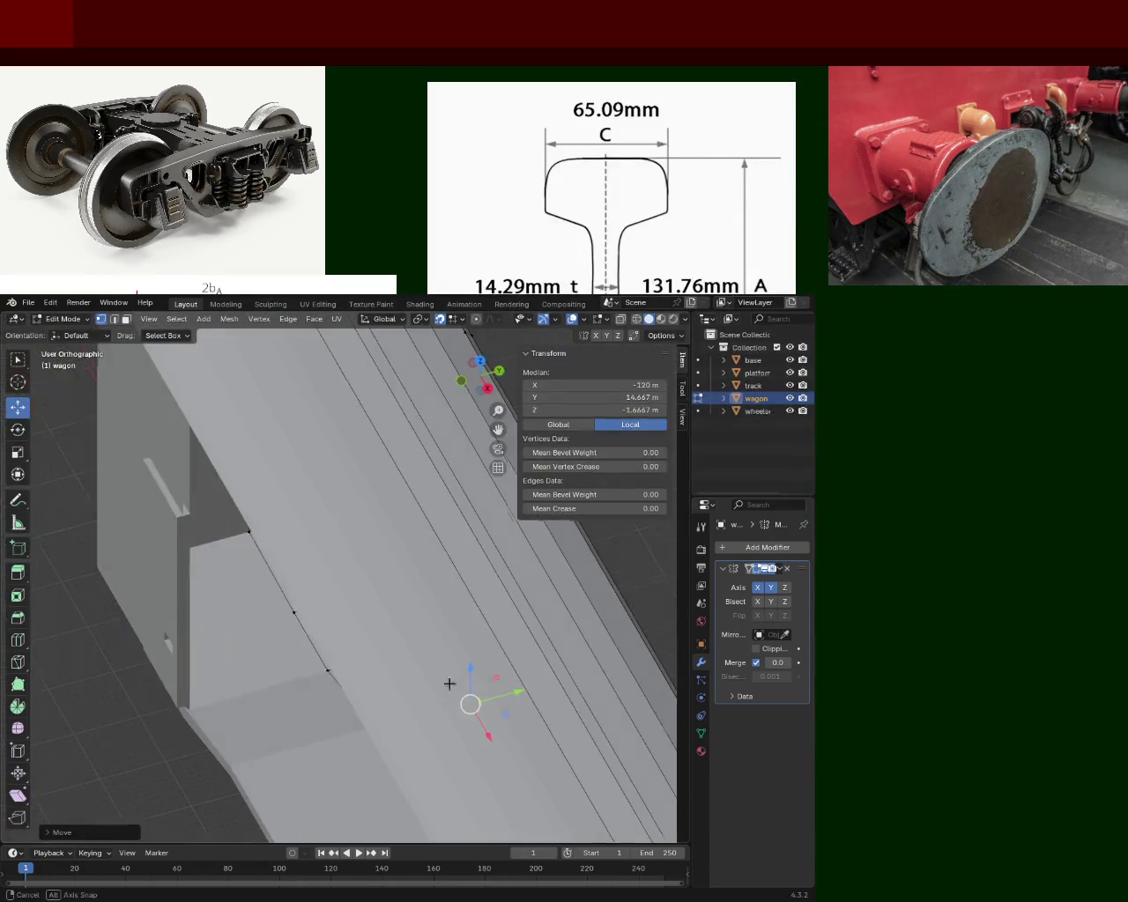
pyautogui.moveTo(375, 634)
pyautogui.mouseDown(button='middle')
pyautogui.moveTo(230, 574)
pyautogui.moveTo(379, 553)
pyautogui.moveTo(374, 582)
pyautogui.moveTo(461, 721)
pyautogui.moveTo(360, 599)
pyautogui.mouseUp(button='middle')
pyautogui.click(376, 611)
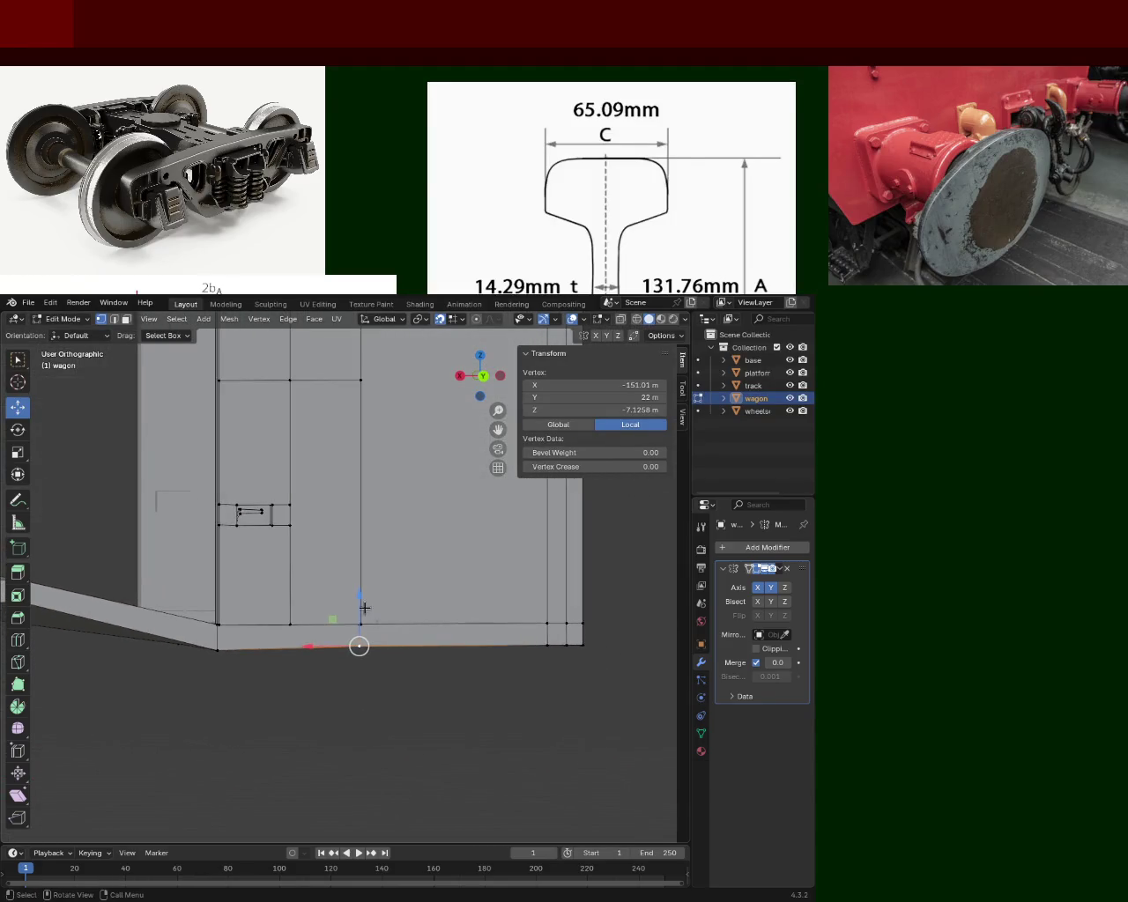
pyautogui.moveTo(359, 599); pyautogui.dragTo(408, 686)
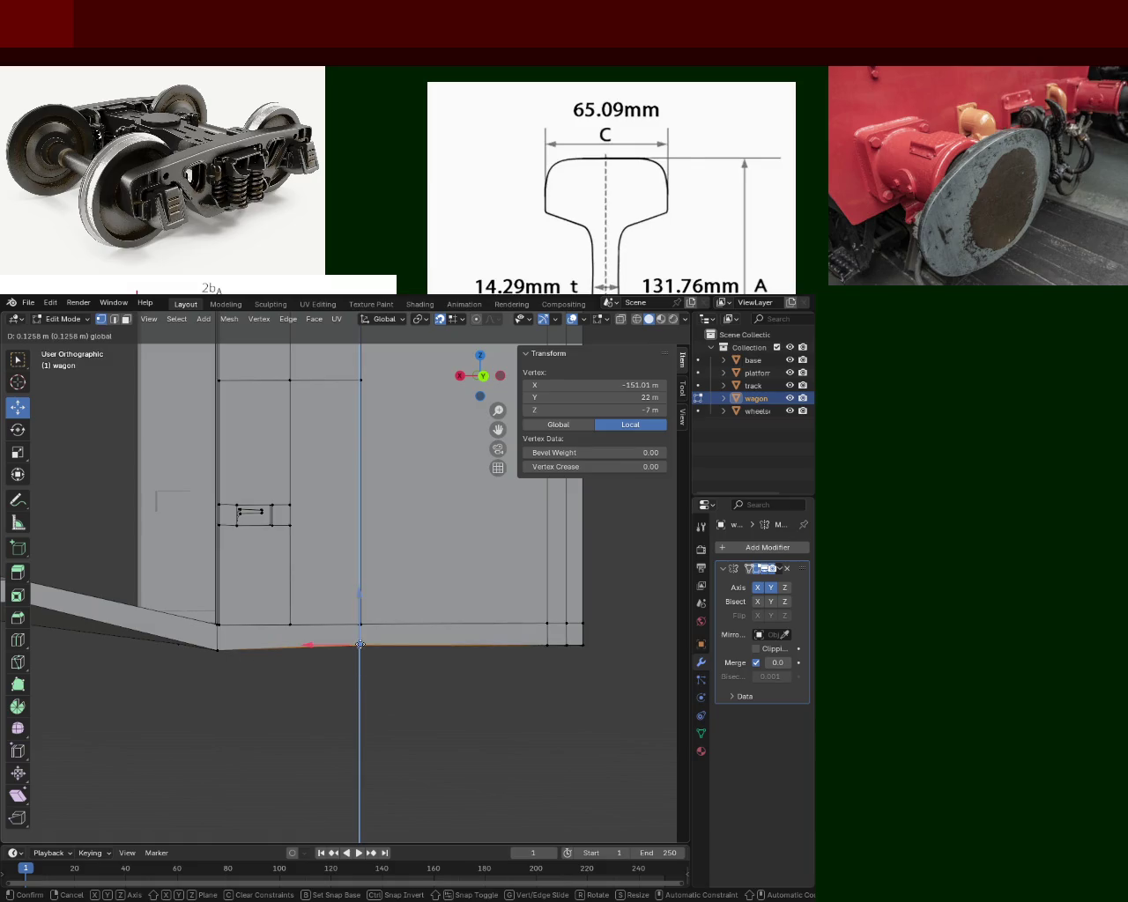
pyautogui.moveTo(408, 685); pyautogui.dragTo(308, 622, button='middle')
pyautogui.moveTo(294, 654); pyautogui.dragTo(296, 649)
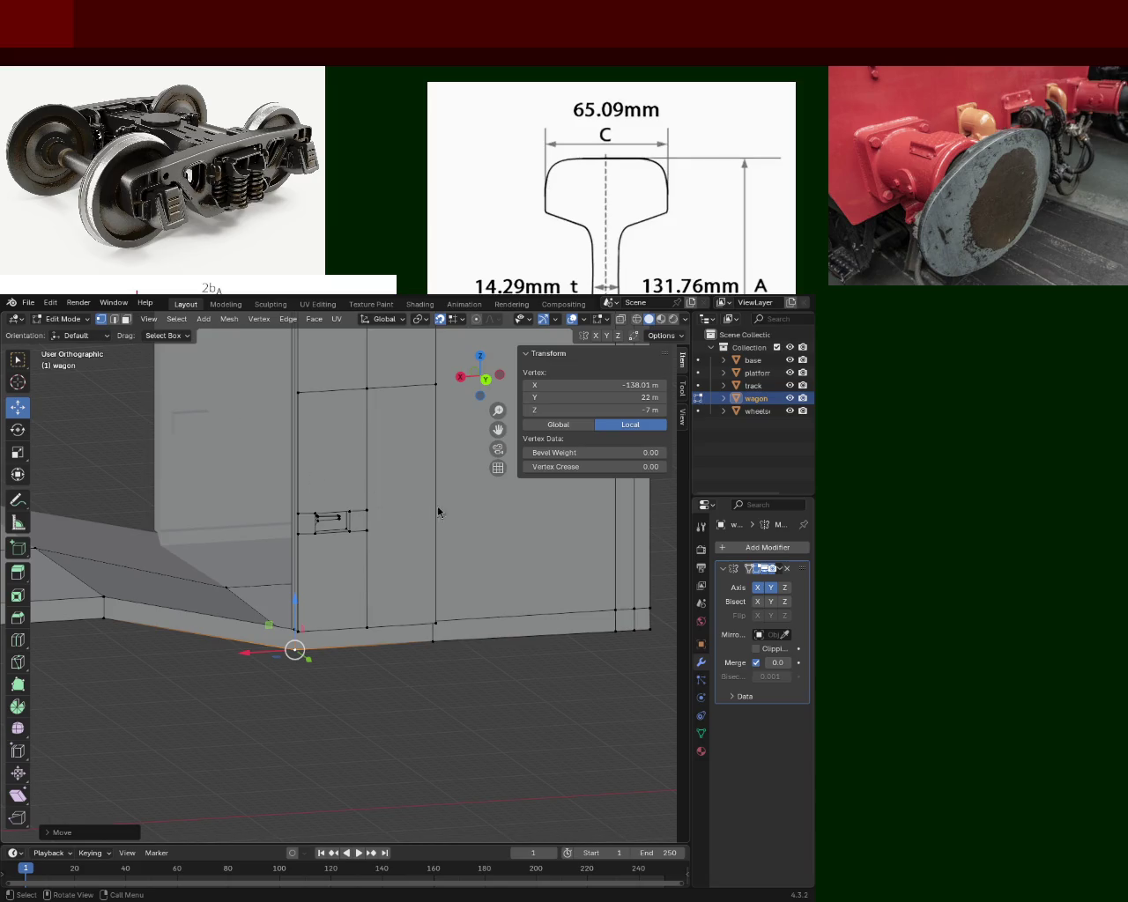
pyautogui.moveTo(493, 493)
pyautogui.mouseDown(button='middle')
pyautogui.moveTo(388, 597)
pyautogui.moveTo(230, 605)
pyautogui.moveTo(438, 616)
pyautogui.mouseUp(button='middle')
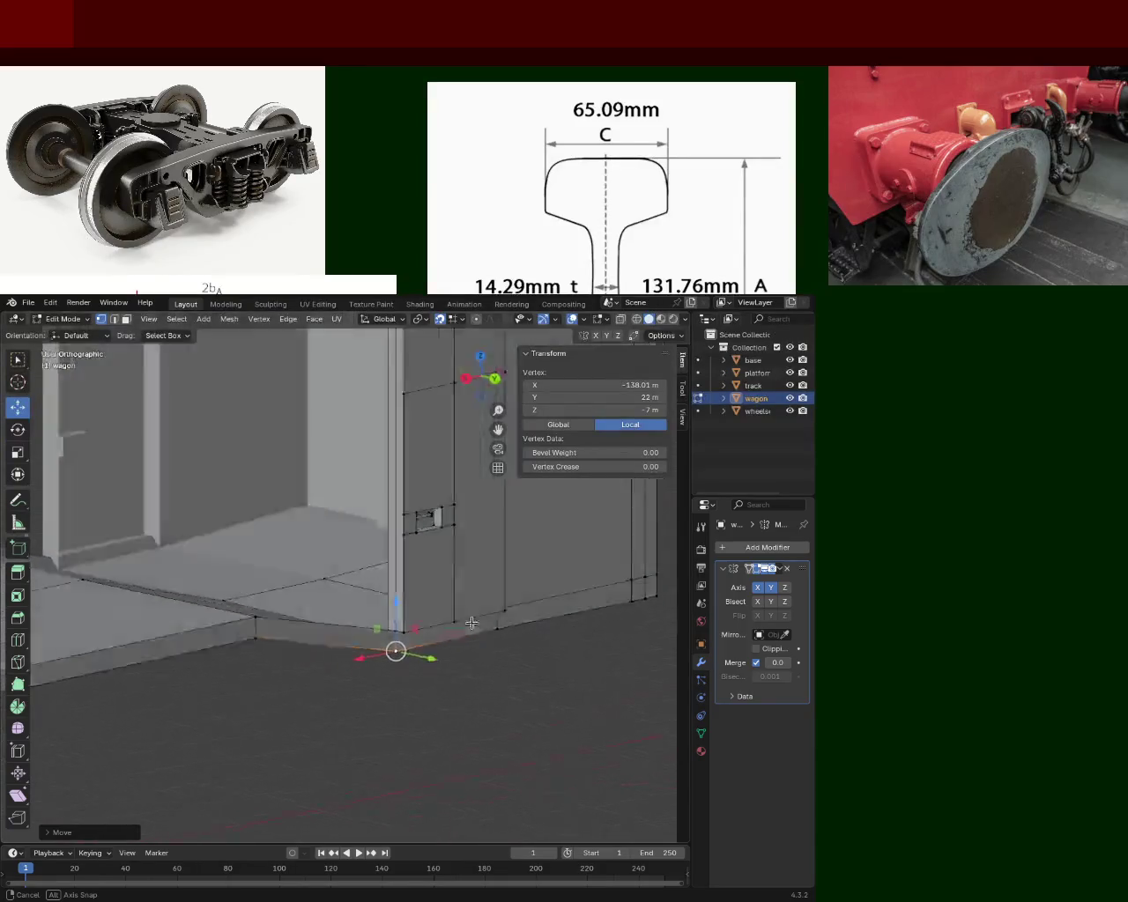
pyautogui.moveTo(437, 616); pyautogui.dragTo(435, 620, button='middle')
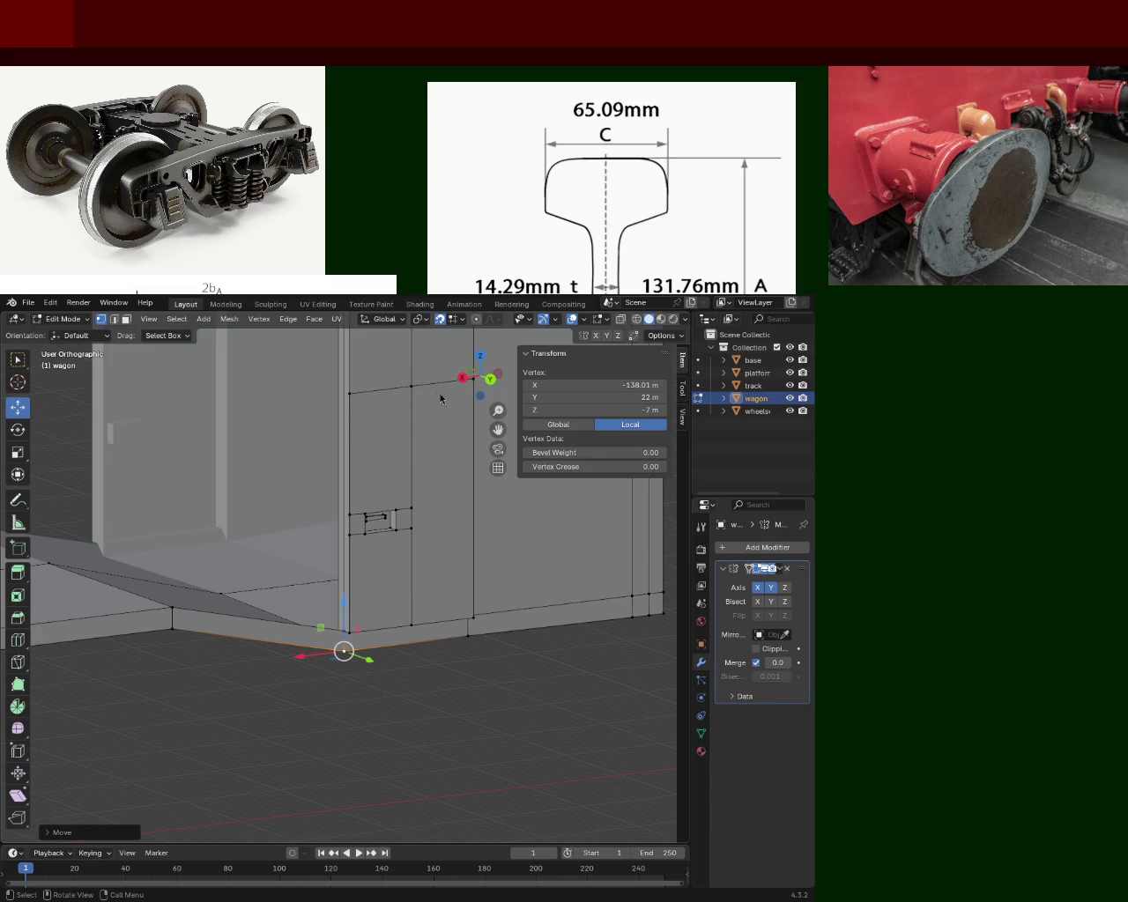
pyautogui.moveTo(487, 545)
pyautogui.mouseDown(button='middle')
pyautogui.moveTo(417, 474)
pyautogui.moveTo(290, 421)
pyautogui.moveTo(365, 469)
pyautogui.moveTo(294, 436)
pyautogui.moveTo(277, 408)
pyautogui.moveTo(194, 440)
pyautogui.moveTo(202, 506)
pyautogui.moveTo(298, 476)
pyautogui.moveTo(291, 493)
pyautogui.moveTo(280, 488)
pyautogui.moveTo(334, 594)
pyautogui.moveTo(339, 531)
pyautogui.moveTo(370, 552)
pyautogui.moveTo(282, 549)
pyautogui.moveTo(436, 564)
pyautogui.mouseUp(button='middle')
pyautogui.scroll(-5, 339, 531)
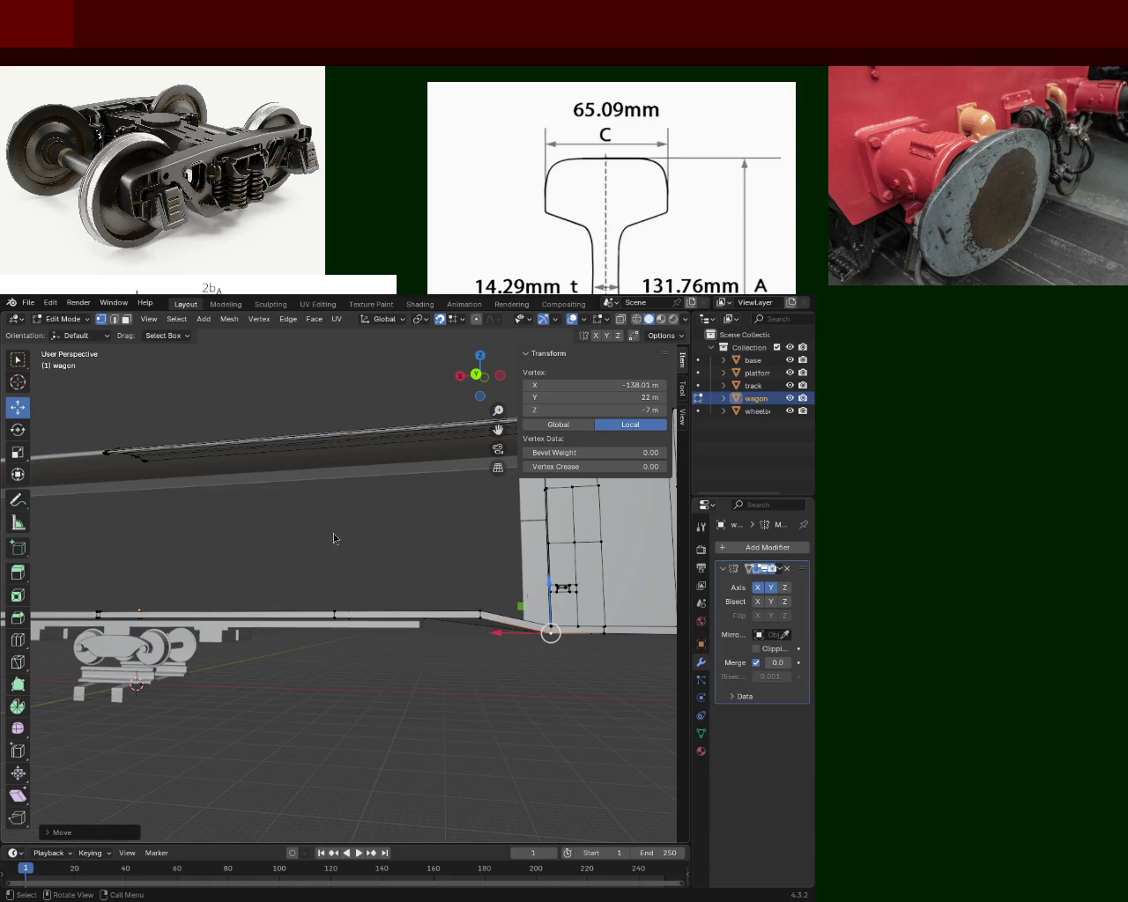
pyautogui.moveTo(308, 534)
pyautogui.mouseDown(button='middle')
pyautogui.moveTo(248, 622)
pyautogui.moveTo(316, 584)
pyautogui.mouseUp(button='middle')
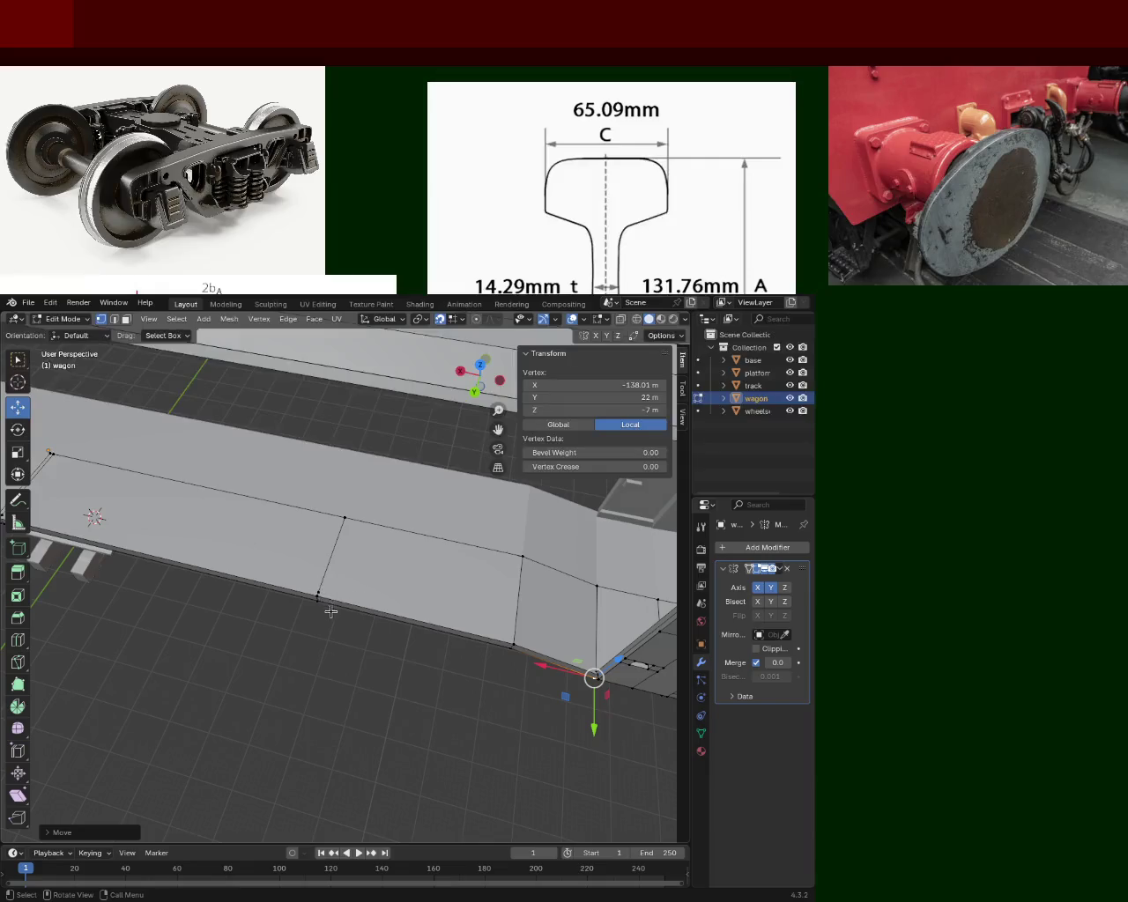
# Step: Dissolve three extra vertices on the floor's lower edge, first one alone, then two together
pyautogui.scroll(3, 329, 607)
pyautogui.click(273, 599)
pyautogui.press('x')
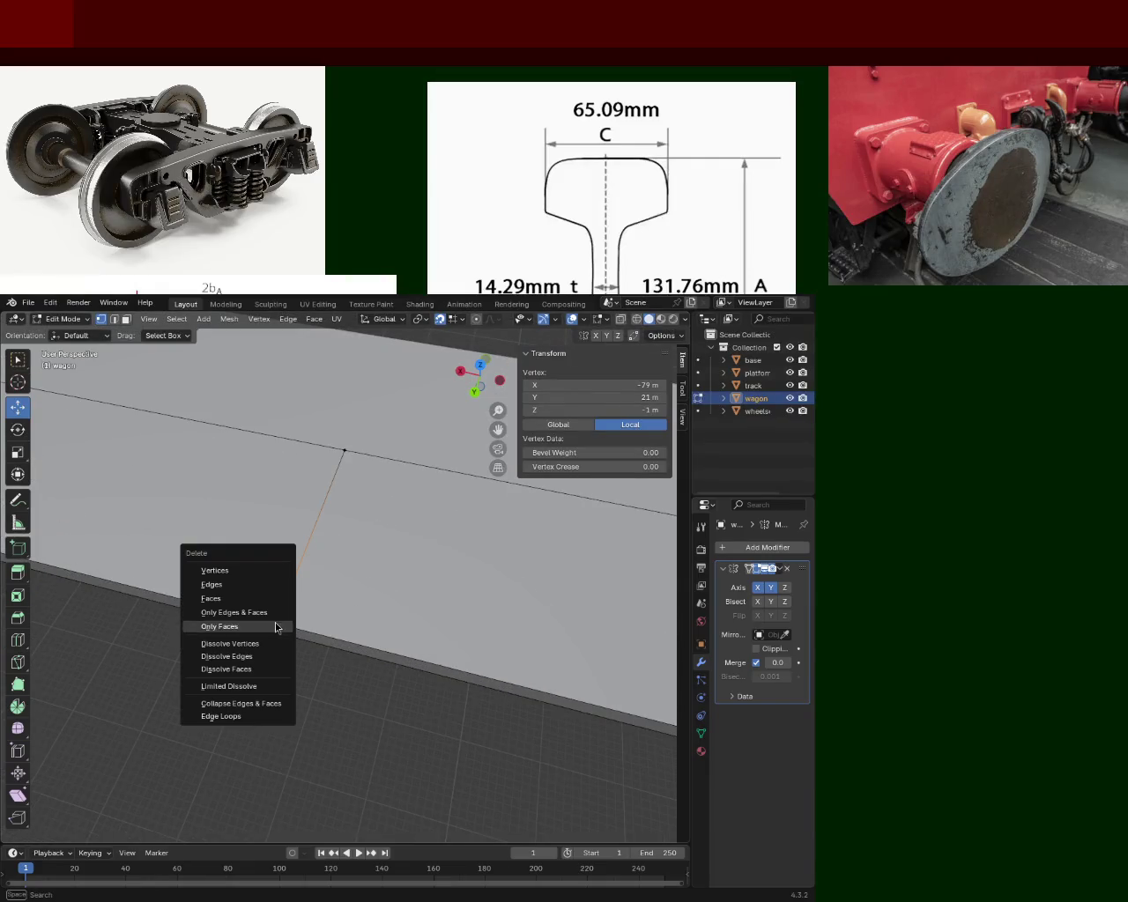
pyautogui.click(276, 656)
pyautogui.moveTo(255, 637)
pyautogui.keyDown('shift'); pyautogui.mouseDown(button='middle')
pyautogui.moveTo(281, 523)
pyautogui.moveTo(330, 549)
pyautogui.mouseUp(button='middle'); pyautogui.keyUp('shift')
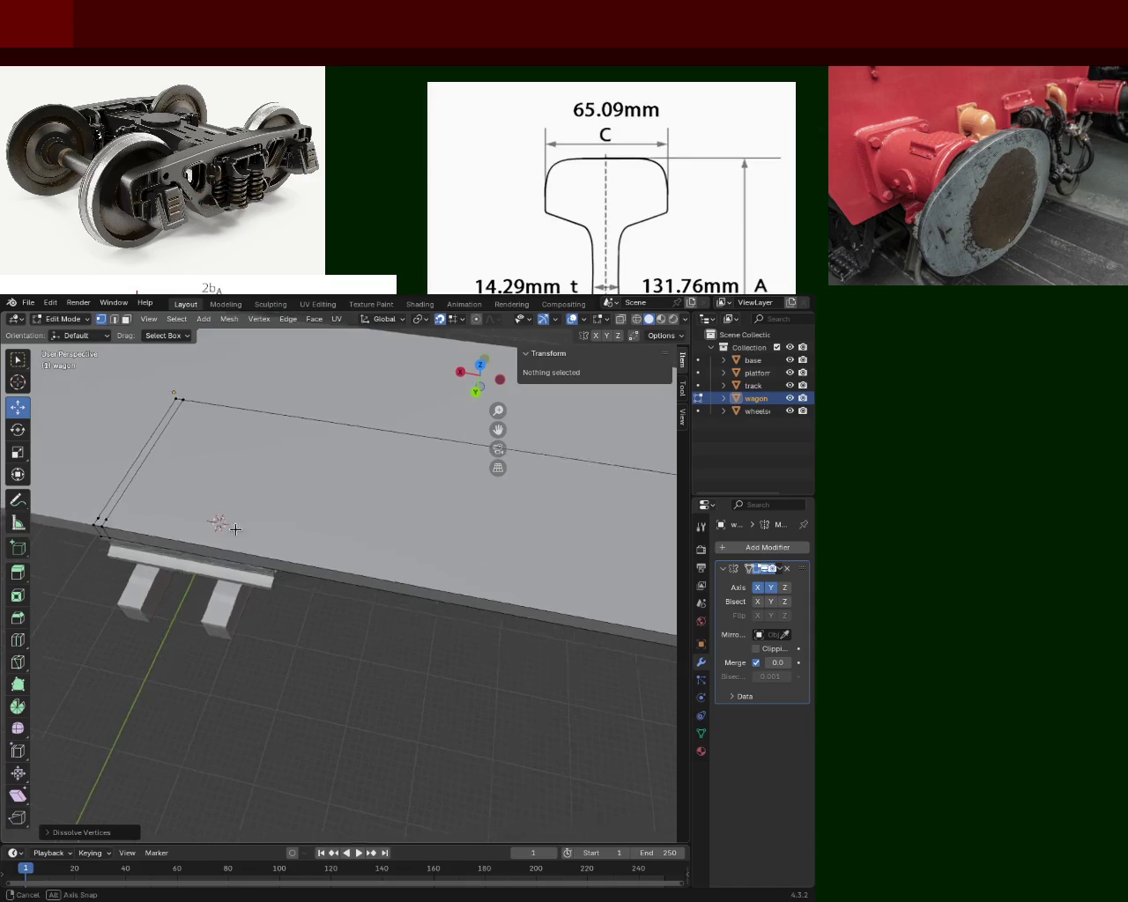
pyautogui.keyDown('shift'); pyautogui.click(330, 551); pyautogui.keyUp('shift')
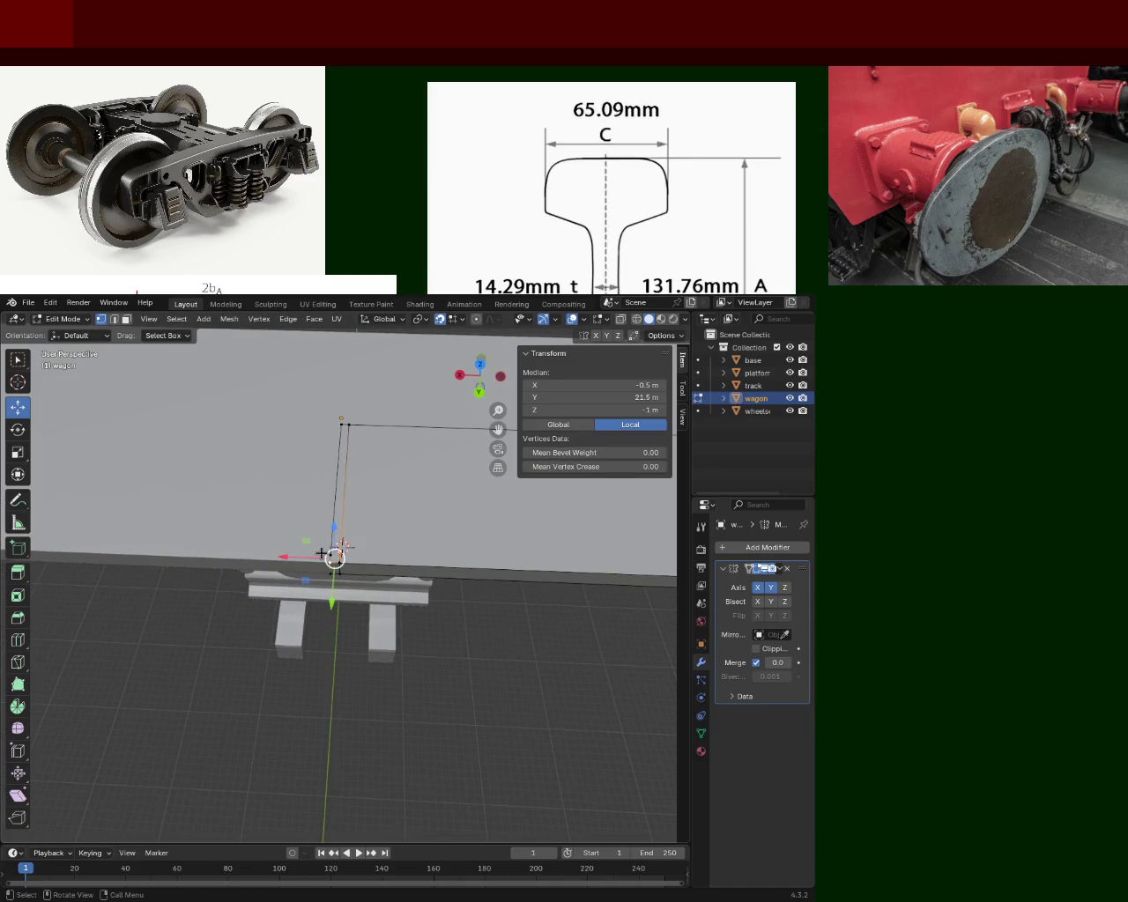
pyautogui.click(339, 547)
pyautogui.keyDown('shift'); pyautogui.click(329, 555); pyautogui.keyUp('shift')
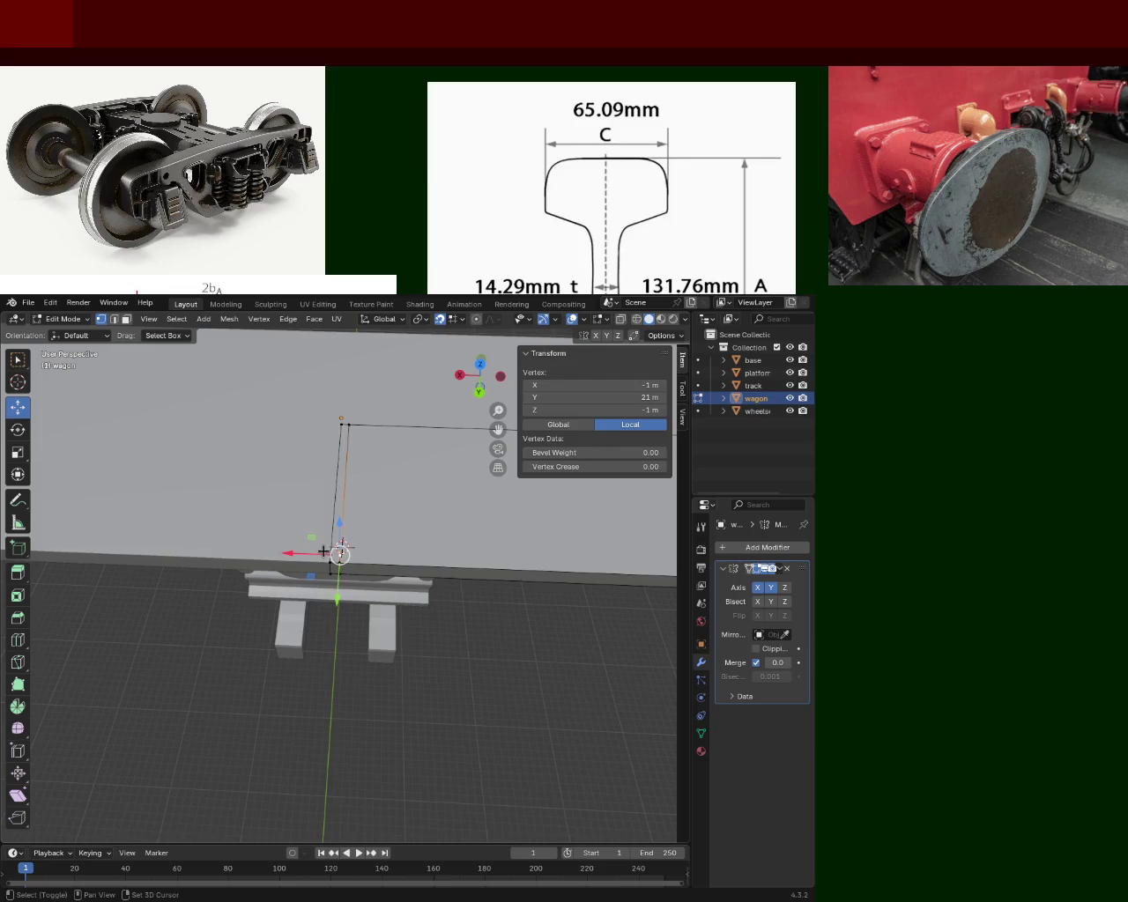
pyautogui.press('x')
pyautogui.click(324, 555)
pyautogui.click(328, 558)
pyautogui.moveTo(328, 559)
pyautogui.mouseDown(button='middle')
pyautogui.moveTo(248, 572)
pyautogui.moveTo(261, 542)
pyautogui.moveTo(73, 531)
pyautogui.moveTo(361, 516)
pyautogui.moveTo(191, 549)
pyautogui.moveTo(191, 578)
pyautogui.moveTo(227, 528)
pyautogui.mouseUp(button='middle')
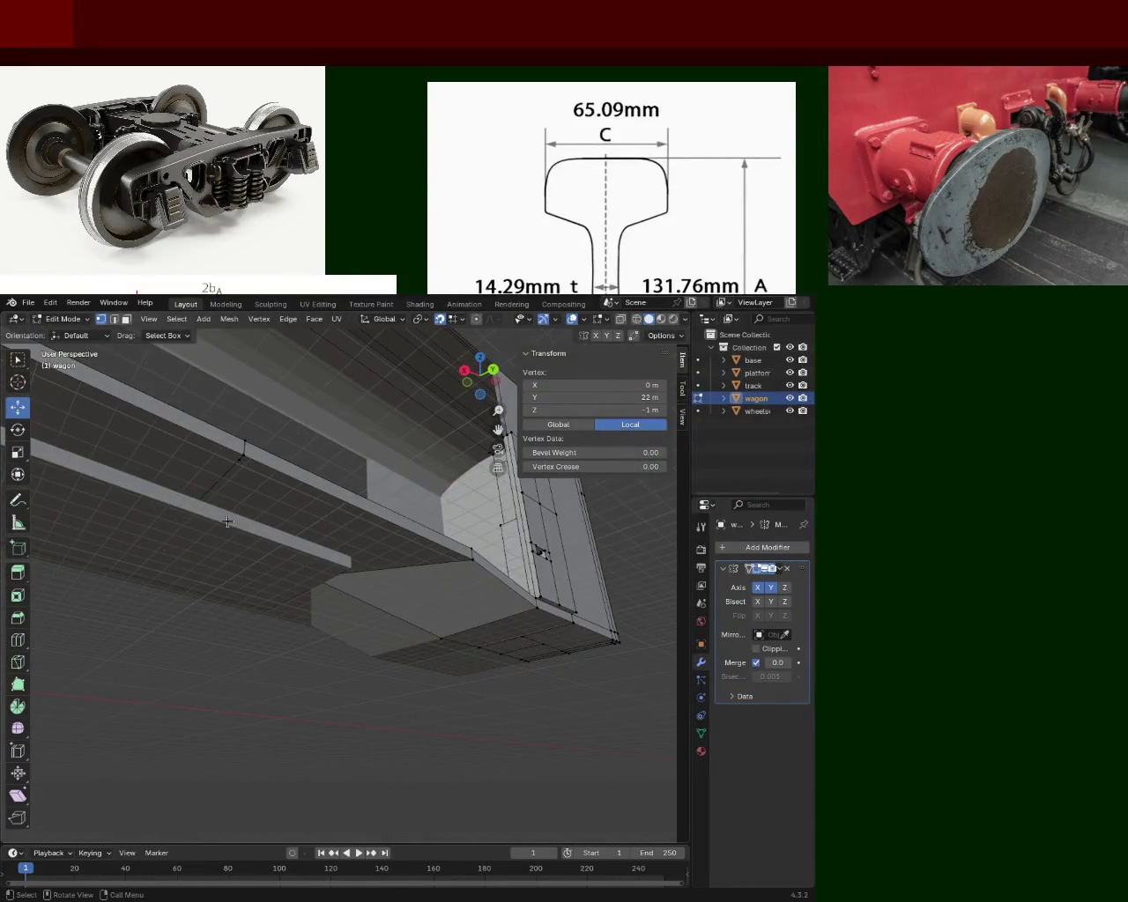
# Step: Dissolve one stray underside vertex and delete another
pyautogui.click(231, 469)
pyautogui.press('x')
pyautogui.click(231, 474)
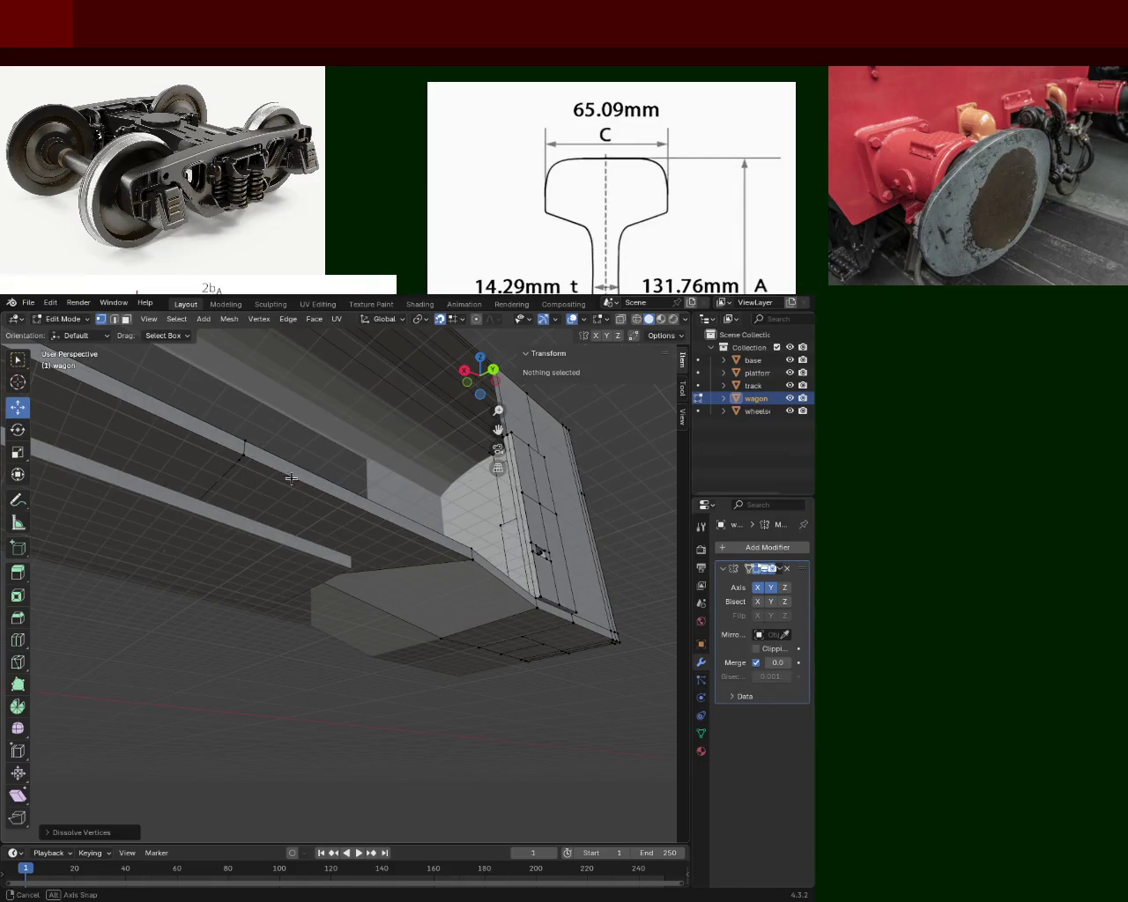
pyautogui.press('x')
pyautogui.click(215, 476)
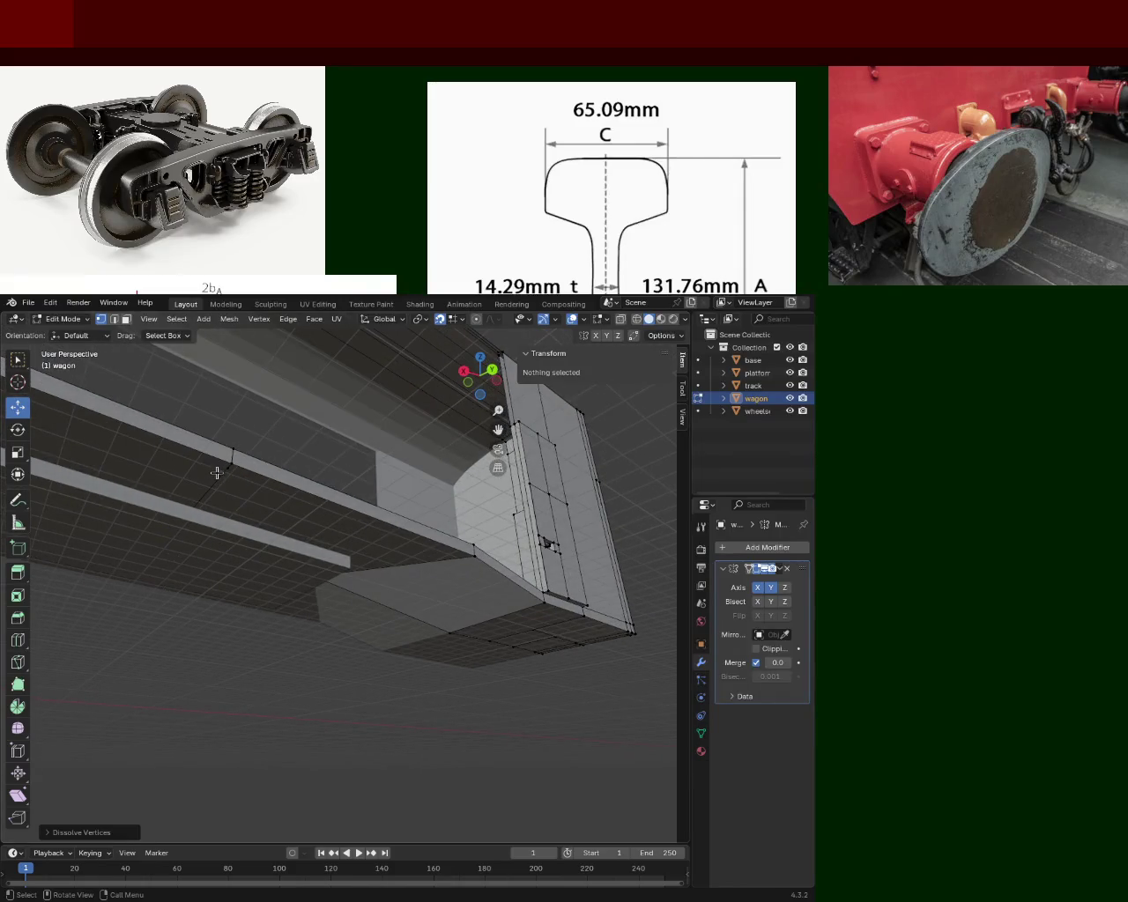
pyautogui.click(217, 474)
pyautogui.press('x')
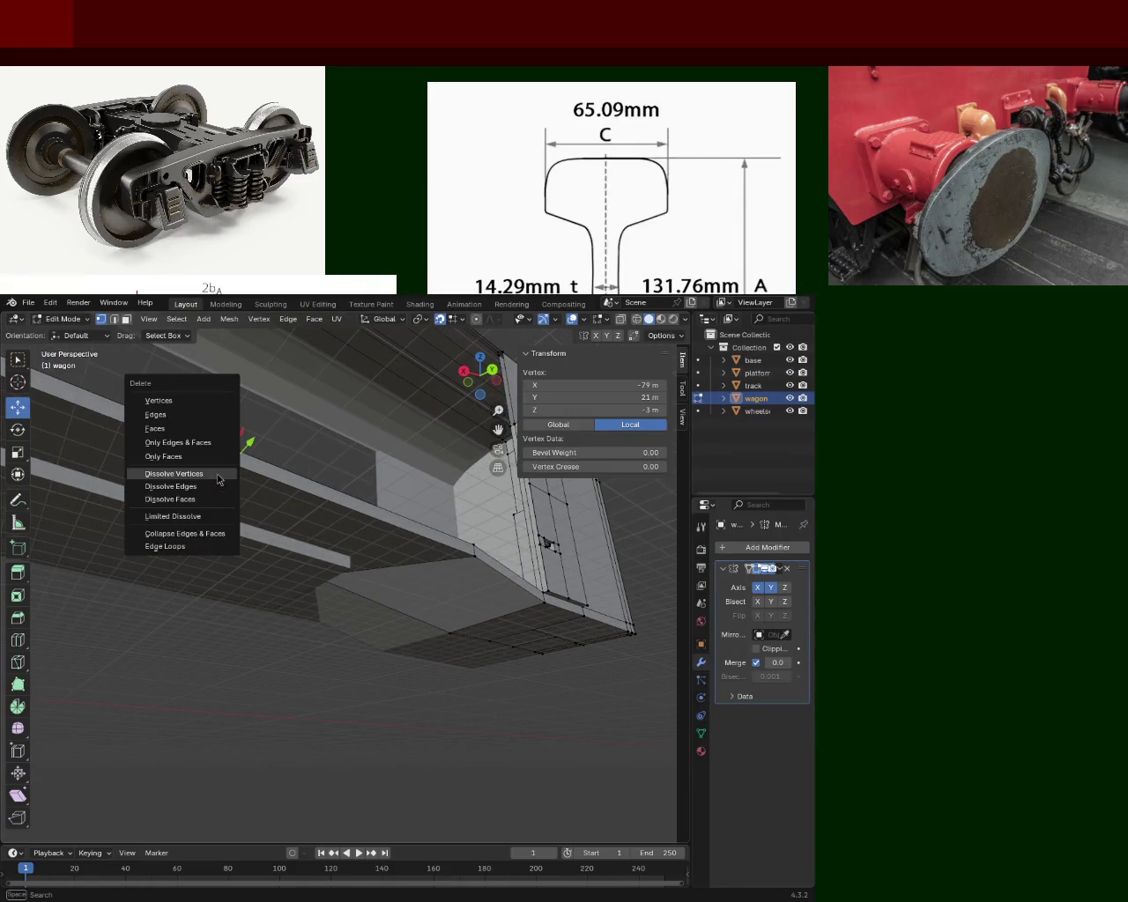
pyautogui.click(194, 401)
pyautogui.moveTo(260, 439)
pyautogui.mouseDown(button='middle')
pyautogui.moveTo(312, 459)
pyautogui.moveTo(238, 423)
pyautogui.moveTo(199, 423)
pyautogui.moveTo(295, 411)
pyautogui.moveTo(297, 446)
pyautogui.moveTo(310, 408)
pyautogui.moveTo(333, 547)
pyautogui.moveTo(371, 555)
pyautogui.mouseUp(button='middle')
# Step: Delete a stray vertex on the tilted floor, then select four vertices along the floor's side
pyautogui.click(374, 554)
pyautogui.press('x')
pyautogui.click(374, 557)
pyautogui.moveTo(373, 556)
pyautogui.mouseDown(button='middle')
pyautogui.moveTo(356, 572)
pyautogui.moveTo(355, 629)
pyautogui.moveTo(385, 530)
pyautogui.moveTo(318, 524)
pyautogui.moveTo(414, 534)
pyautogui.moveTo(437, 508)
pyautogui.moveTo(376, 565)
pyautogui.mouseUp(button='middle')
pyautogui.click(319, 534)
pyautogui.keyDown('shift'); pyautogui.click(289, 525); pyautogui.keyUp('shift')
pyautogui.keyDown('shift'); pyautogui.click(440, 520); pyautogui.keyUp('shift')
pyautogui.keyDown('shift'); pyautogui.click(369, 567); pyautogui.keyUp('shift')
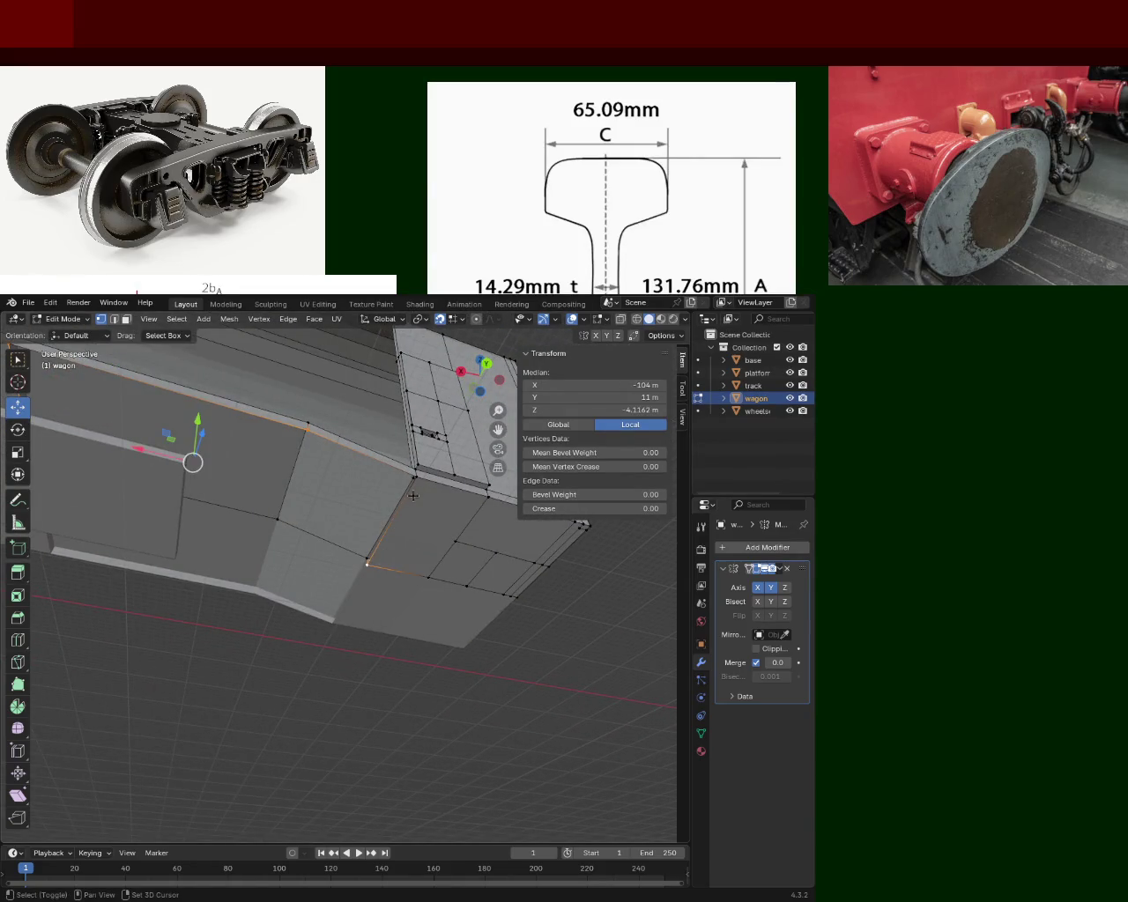
# Step: Select vertices along the floor's underside, finishing on the edge at its lower side
pyautogui.click(414, 477)
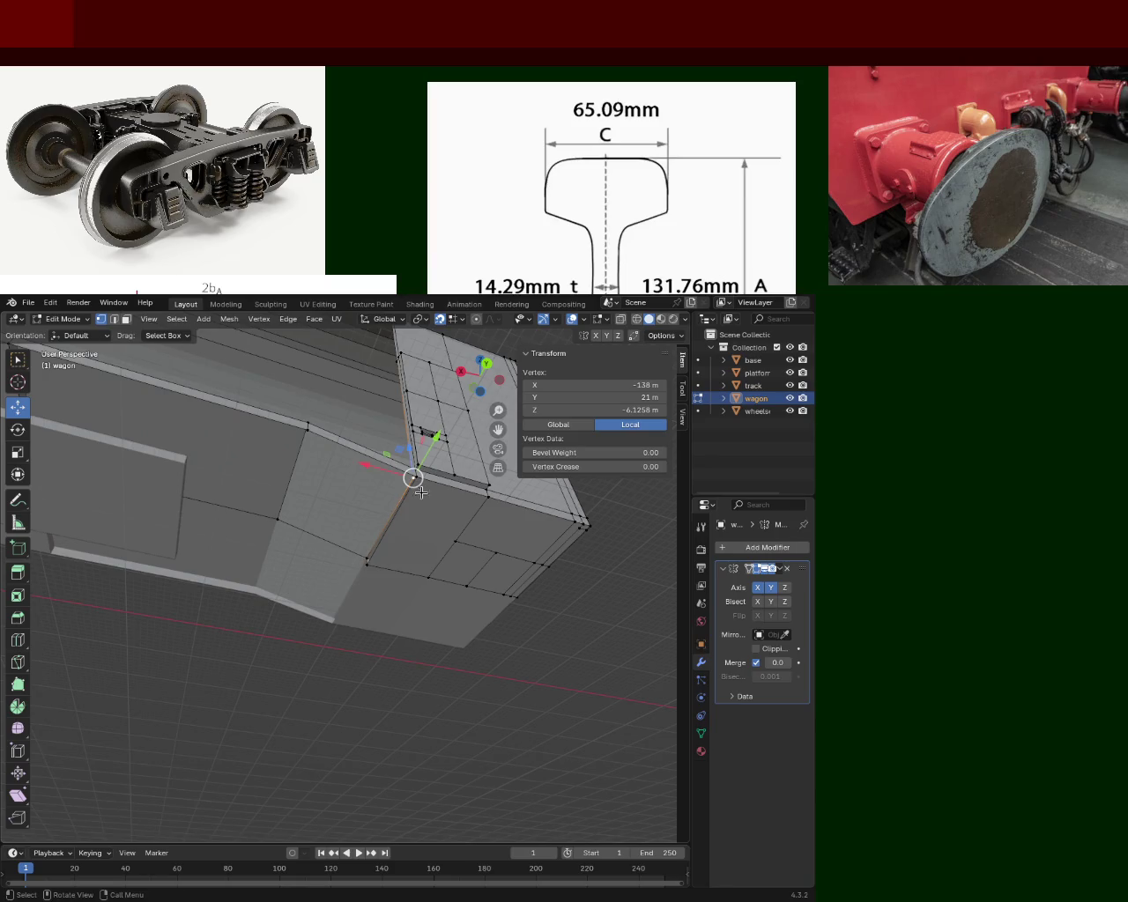
pyautogui.keyDown('shift'); pyautogui.click(368, 564); pyautogui.keyUp('shift')
pyautogui.moveTo(368, 564)
pyautogui.mouseDown(button='middle')
pyautogui.moveTo(287, 429)
pyautogui.moveTo(176, 428)
pyautogui.moveTo(102, 485)
pyautogui.moveTo(380, 511)
pyautogui.moveTo(370, 528)
pyautogui.moveTo(365, 511)
pyautogui.moveTo(315, 491)
pyautogui.moveTo(398, 514)
pyautogui.mouseUp(button='middle')
pyautogui.keyDown('shift'); pyautogui.click(188, 499); pyautogui.keyUp('shift')
pyautogui.click(489, 532)
pyautogui.moveTo(489, 531)
pyautogui.mouseDown(button='middle')
pyautogui.moveTo(194, 493)
pyautogui.moveTo(168, 523)
pyautogui.moveTo(303, 525)
pyautogui.moveTo(167, 468)
pyautogui.moveTo(267, 501)
pyautogui.moveTo(241, 511)
pyautogui.mouseUp(button='middle')
pyautogui.click(235, 536)
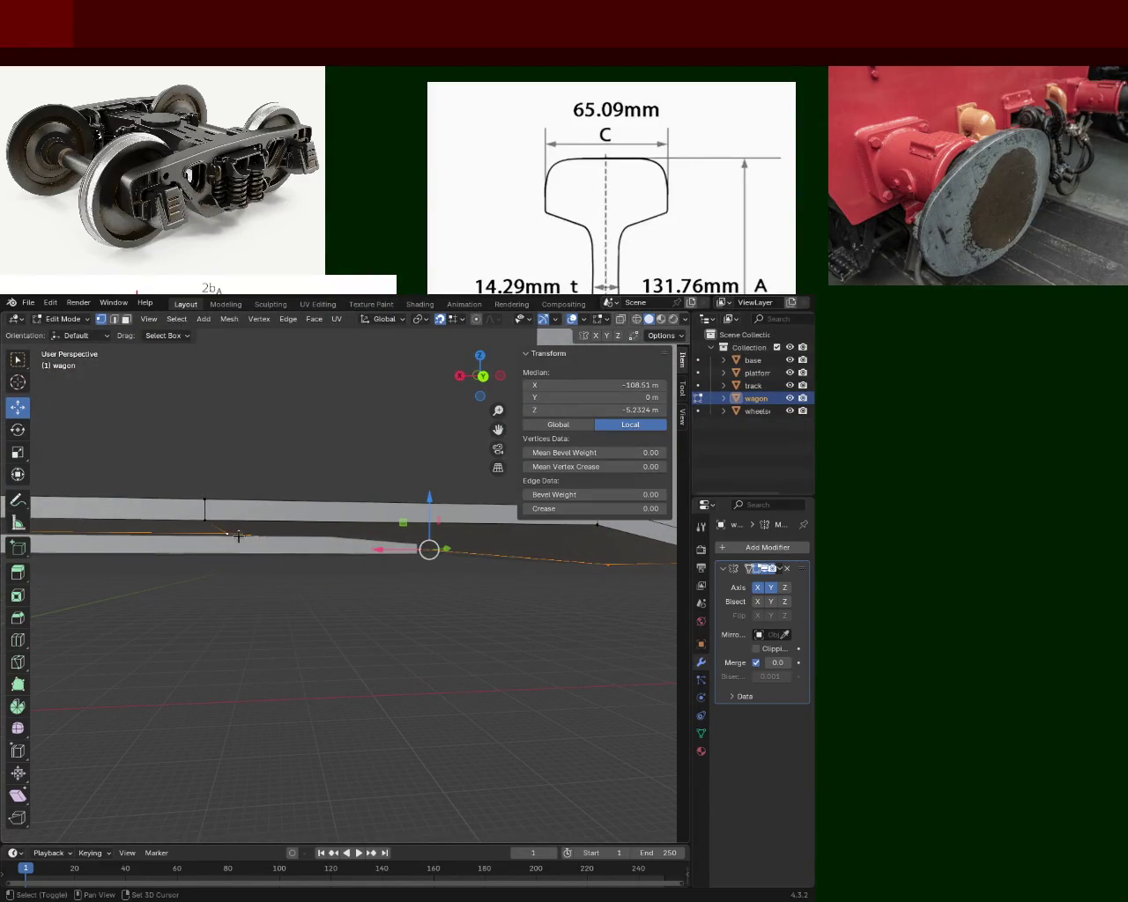
# Step: Back out of the edge menu to a single selected vertex and snap to front orthographic view
pyautogui.hotkey('ctrl', 'e')
pyautogui.press('Escape')
pyautogui.hotkey('ctrl', 'z')
pyautogui.moveTo(437, 569)
pyautogui.mouseDown(button='middle')
pyautogui.moveTo(385, 509)
pyautogui.moveTo(642, 540)
pyautogui.moveTo(469, 585)
pyautogui.mouseUp(button='middle')
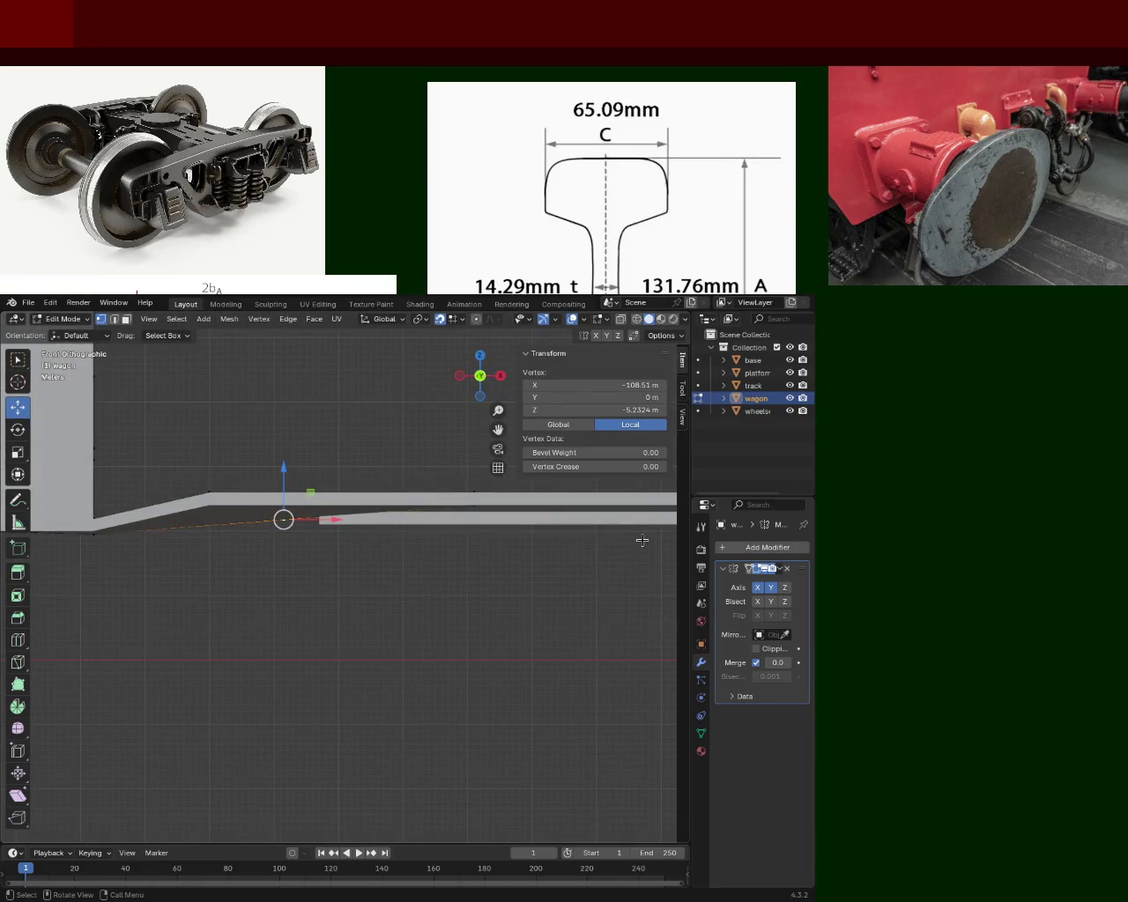
pyautogui.moveTo(468, 585); pyautogui.dragTo(471, 567, button='middle')
# Step: Slide the floor's corner vertex to X −120 m and raise it to Z −2 m
pyautogui.moveTo(319, 519); pyautogui.dragTo(209, 531)
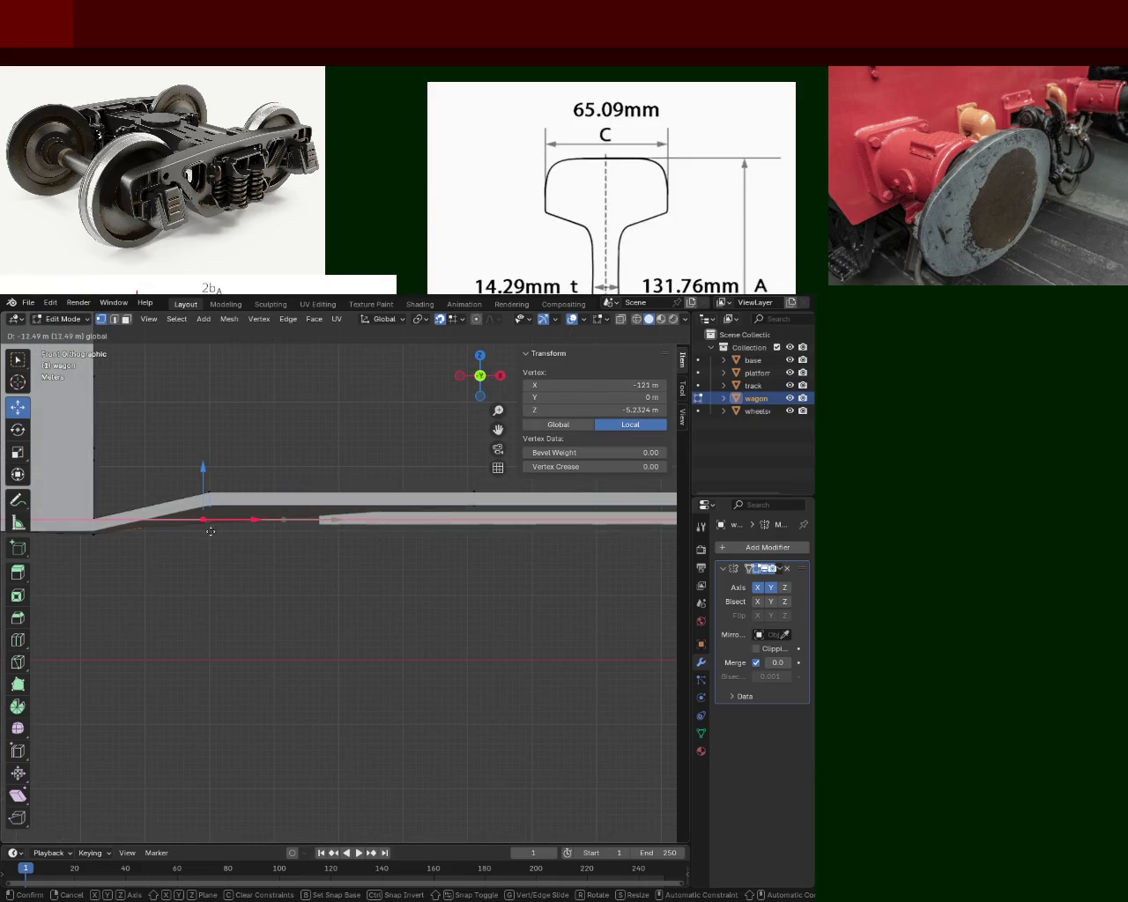
pyautogui.click(211, 530)
pyautogui.press('g')
pyautogui.press('z')
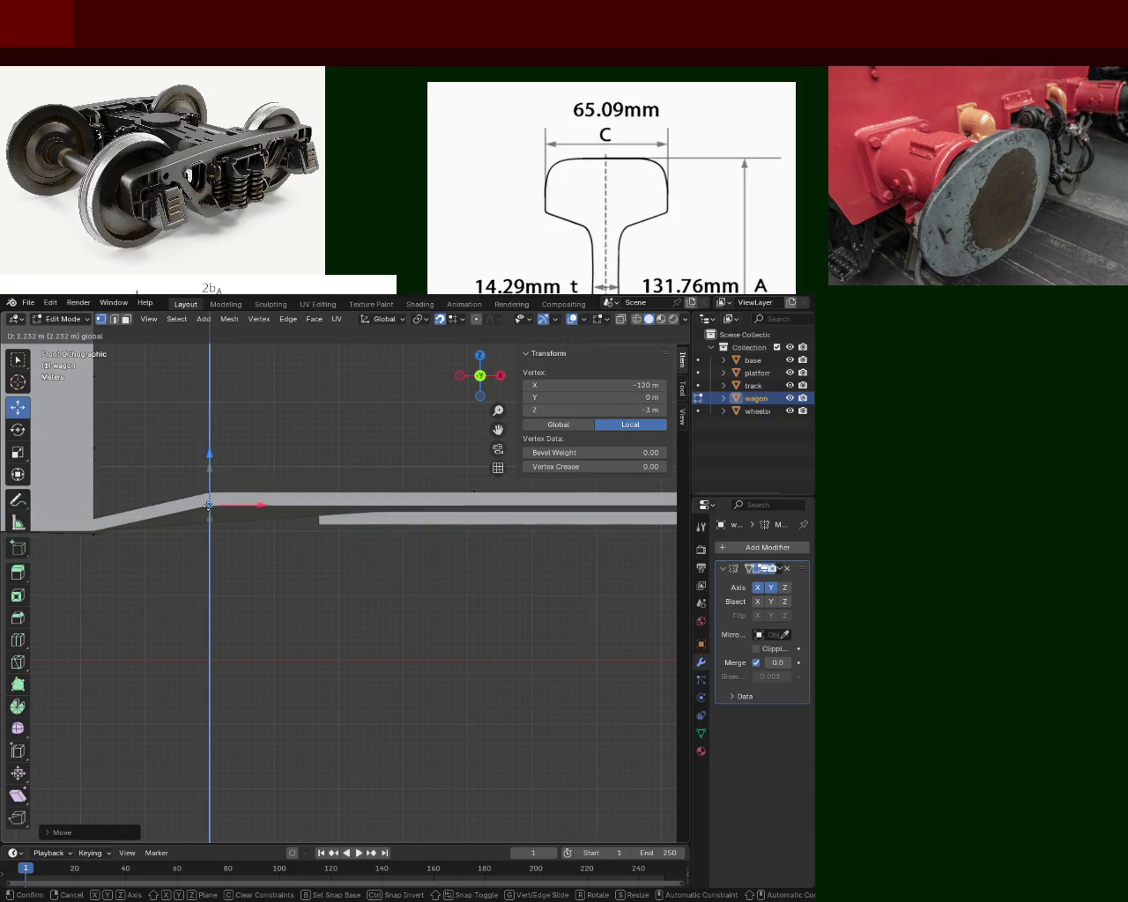
pyautogui.click(209, 453)
pyautogui.moveTo(209, 453)
pyautogui.mouseDown(button='middle')
pyautogui.moveTo(129, 513)
pyautogui.moveTo(337, 475)
pyautogui.mouseUp(button='middle')
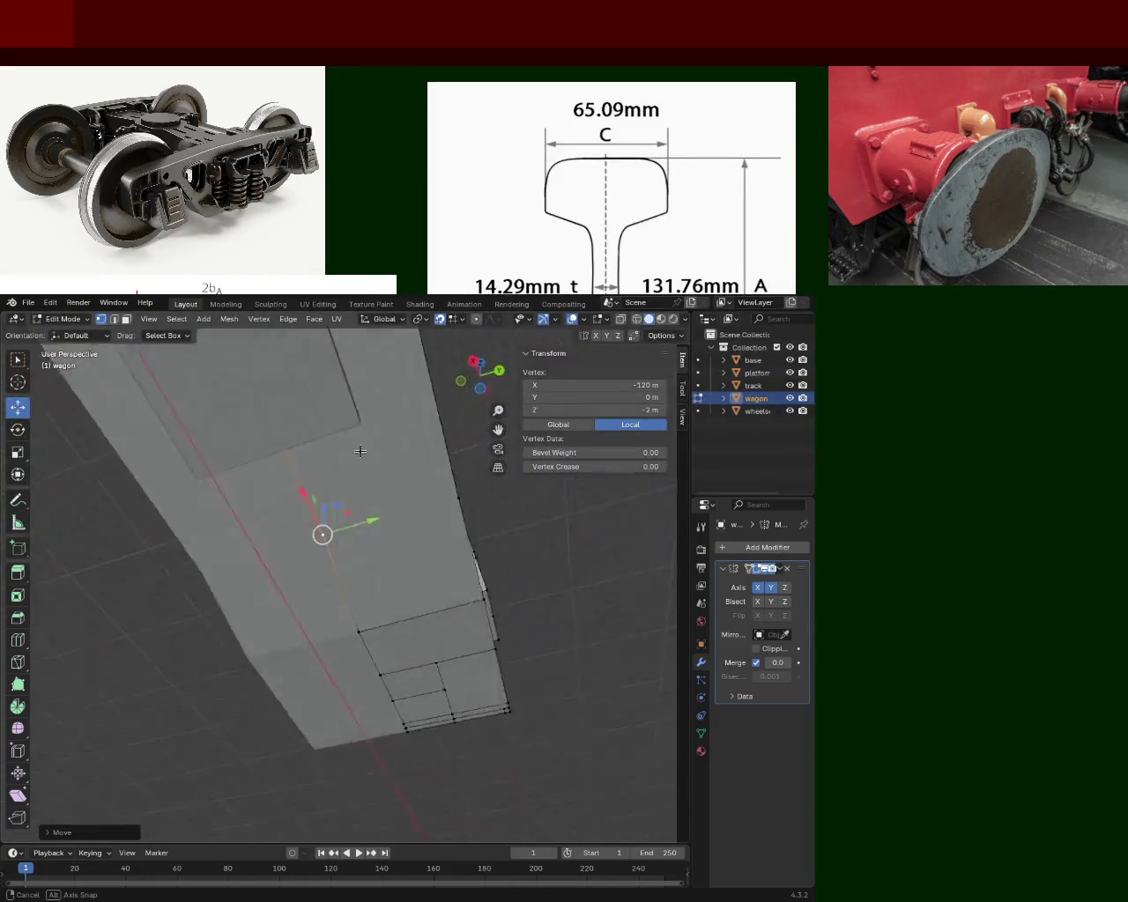
# Step: Add a second vertex to the selection and orbit round to the wagon's inner floor corner
pyautogui.keyDown('shift'); pyautogui.click(447, 482); pyautogui.keyUp('shift')
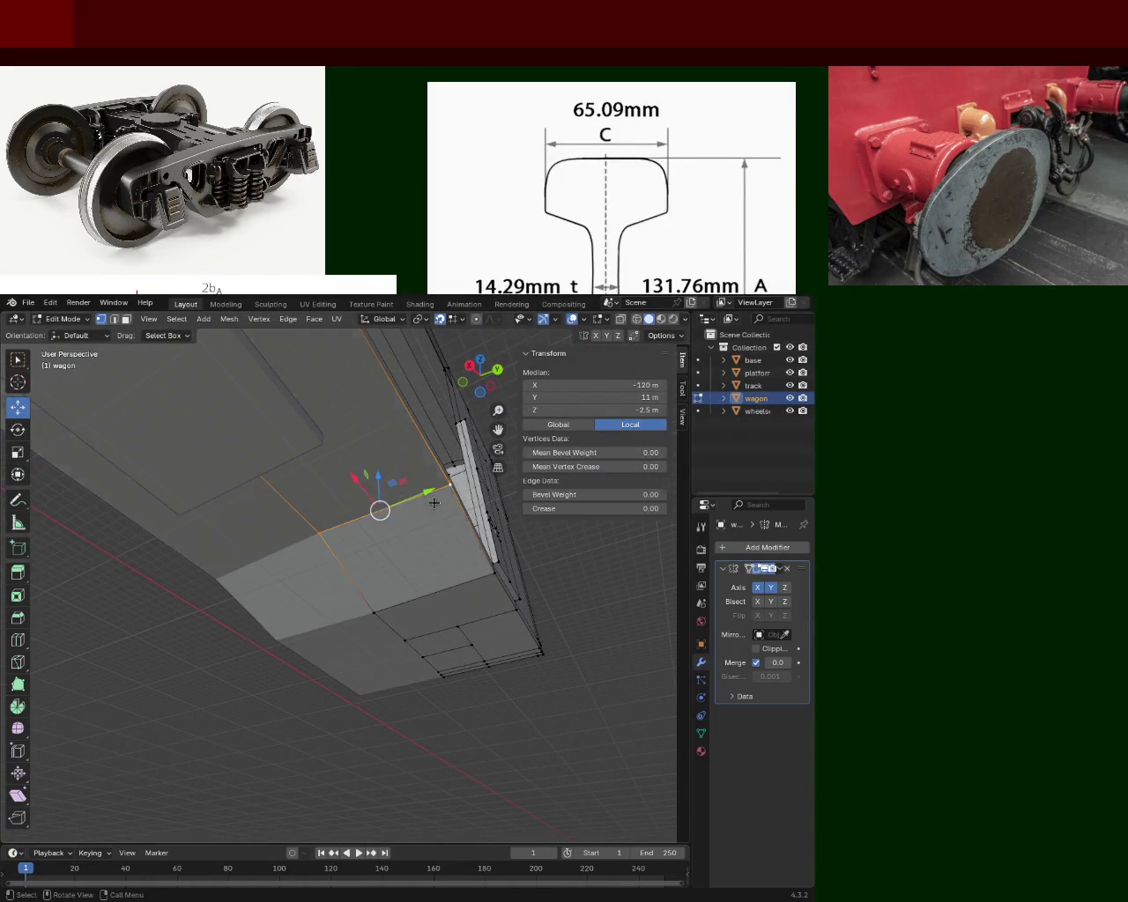
pyautogui.moveTo(343, 527); pyautogui.dragTo(295, 548, button='middle')
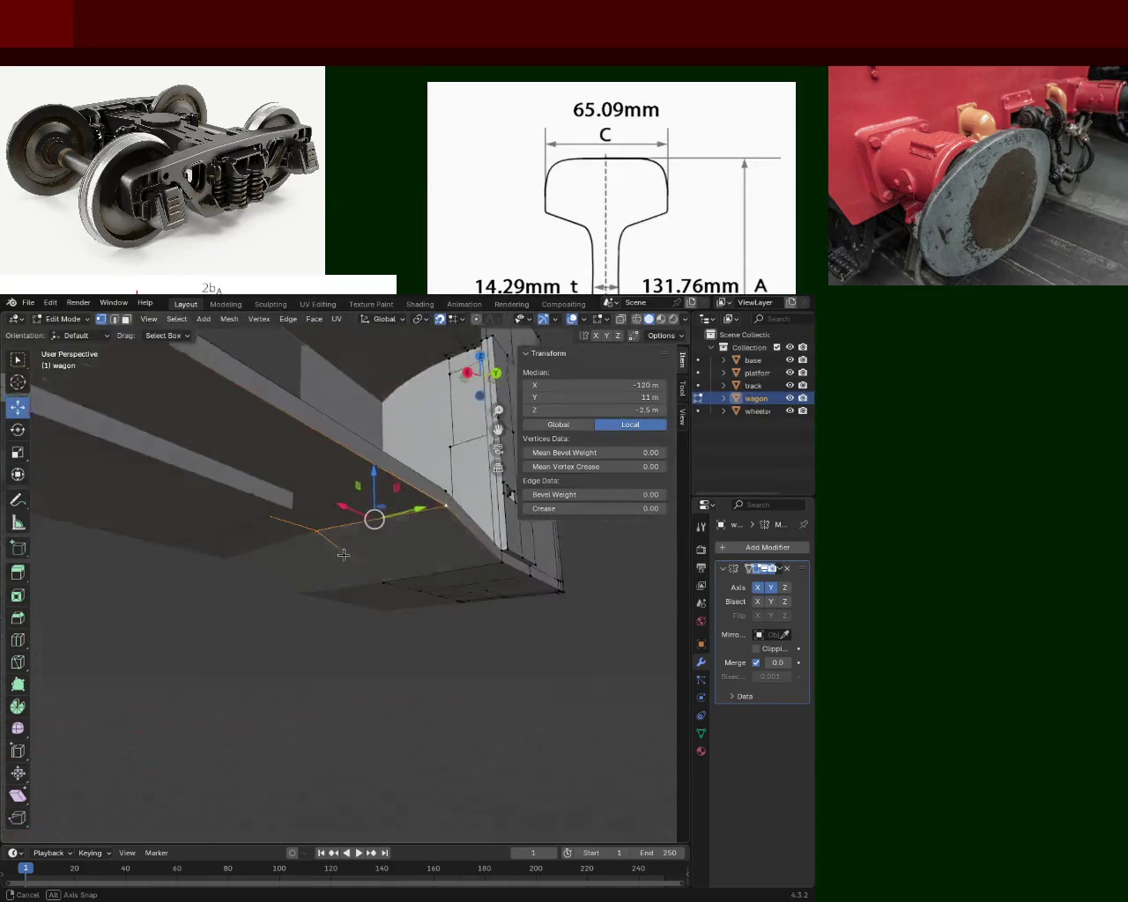
pyautogui.moveTo(296, 548); pyautogui.dragTo(285, 576, button='middle')
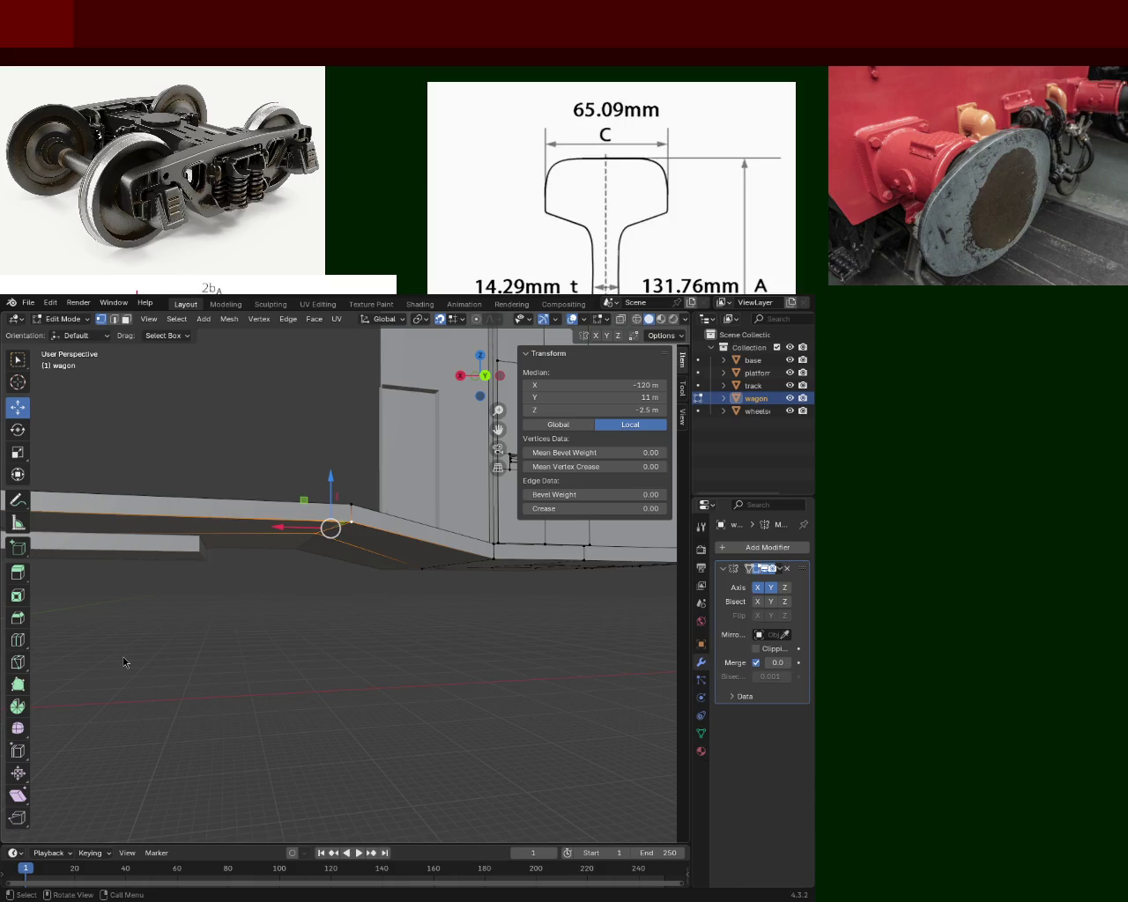
pyautogui.moveTo(340, 477); pyautogui.dragTo(340, 455, button='middle')
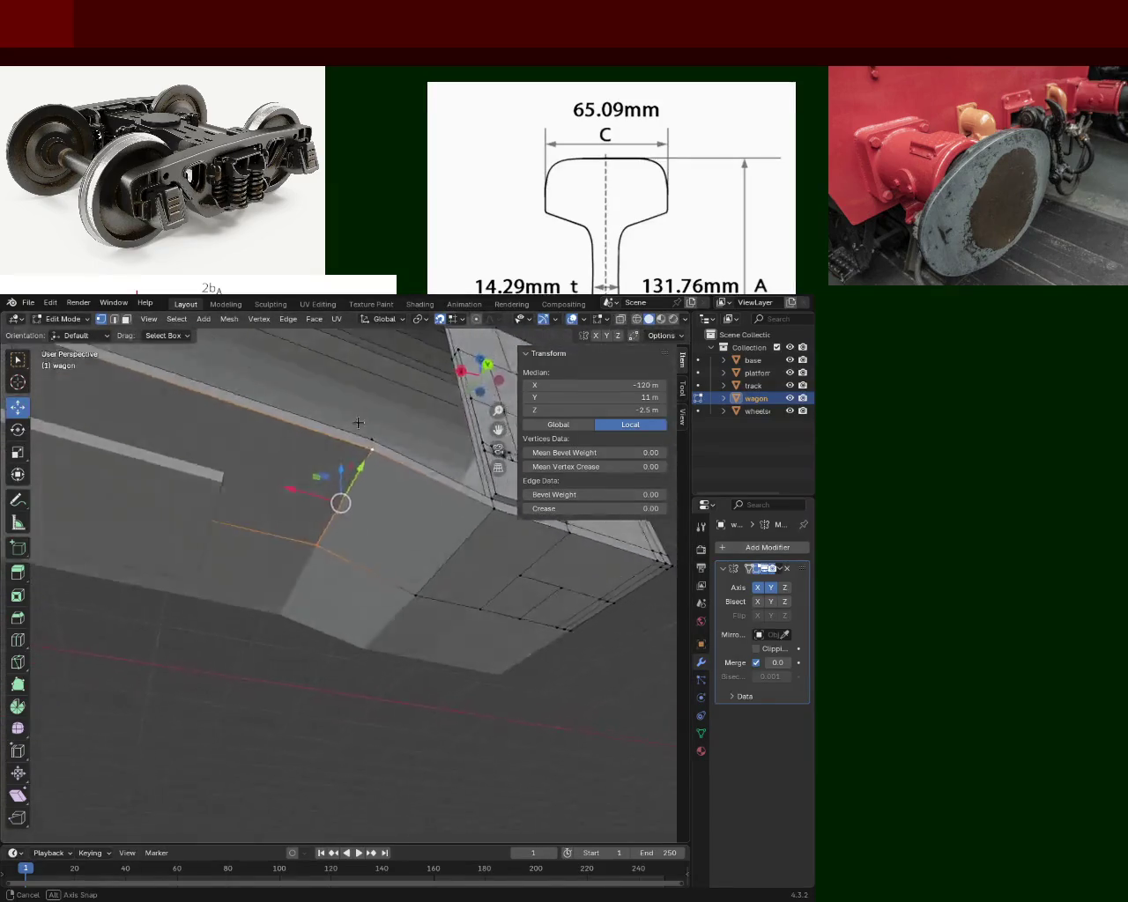
pyautogui.moveTo(340, 456)
pyautogui.mouseDown(button='middle')
pyautogui.moveTo(351, 542)
pyautogui.moveTo(455, 552)
pyautogui.moveTo(451, 572)
pyautogui.moveTo(373, 518)
pyautogui.moveTo(311, 555)
pyautogui.mouseUp(button='middle')
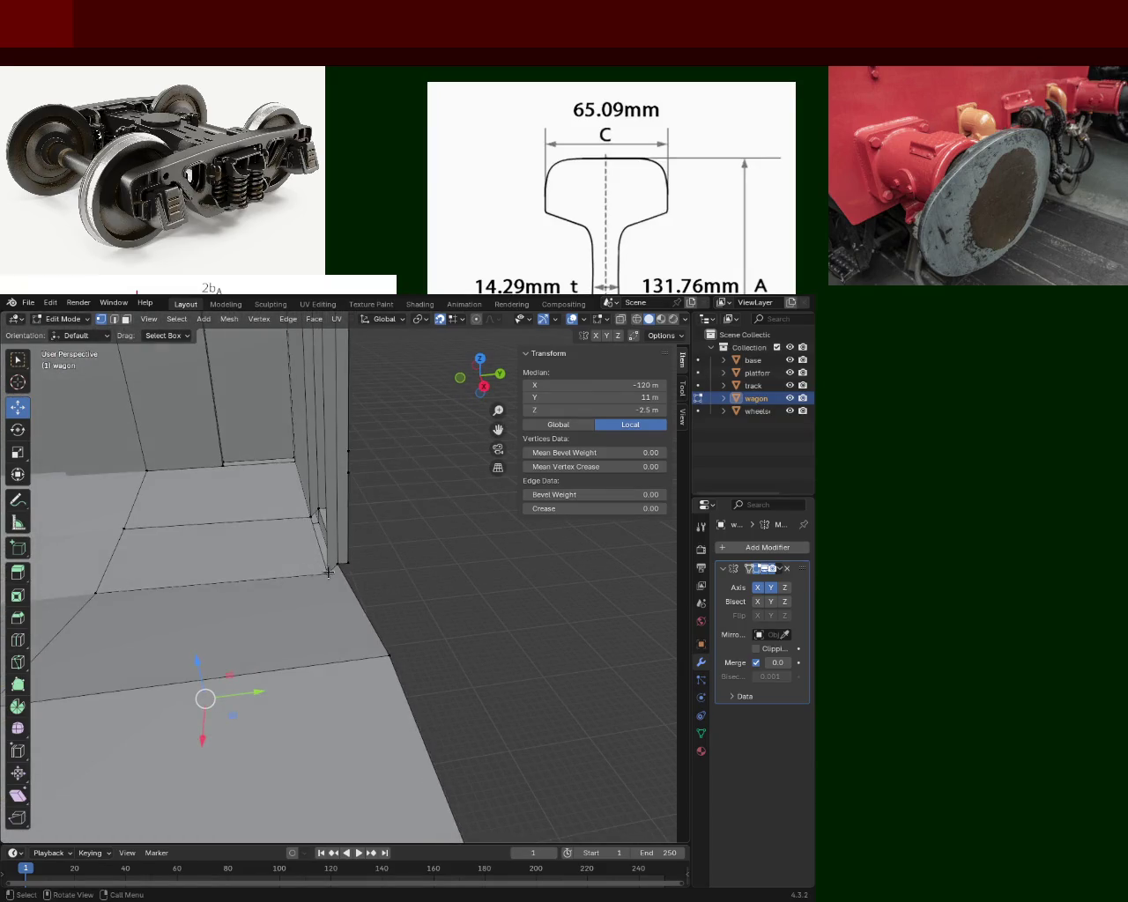
# Step: Move the floor-corner vertices beside the wall vertically, lowering the corner vertex from Z −5 to −6 m
pyautogui.click(327, 572)
pyautogui.moveTo(322, 533); pyautogui.dragTo(323, 562)
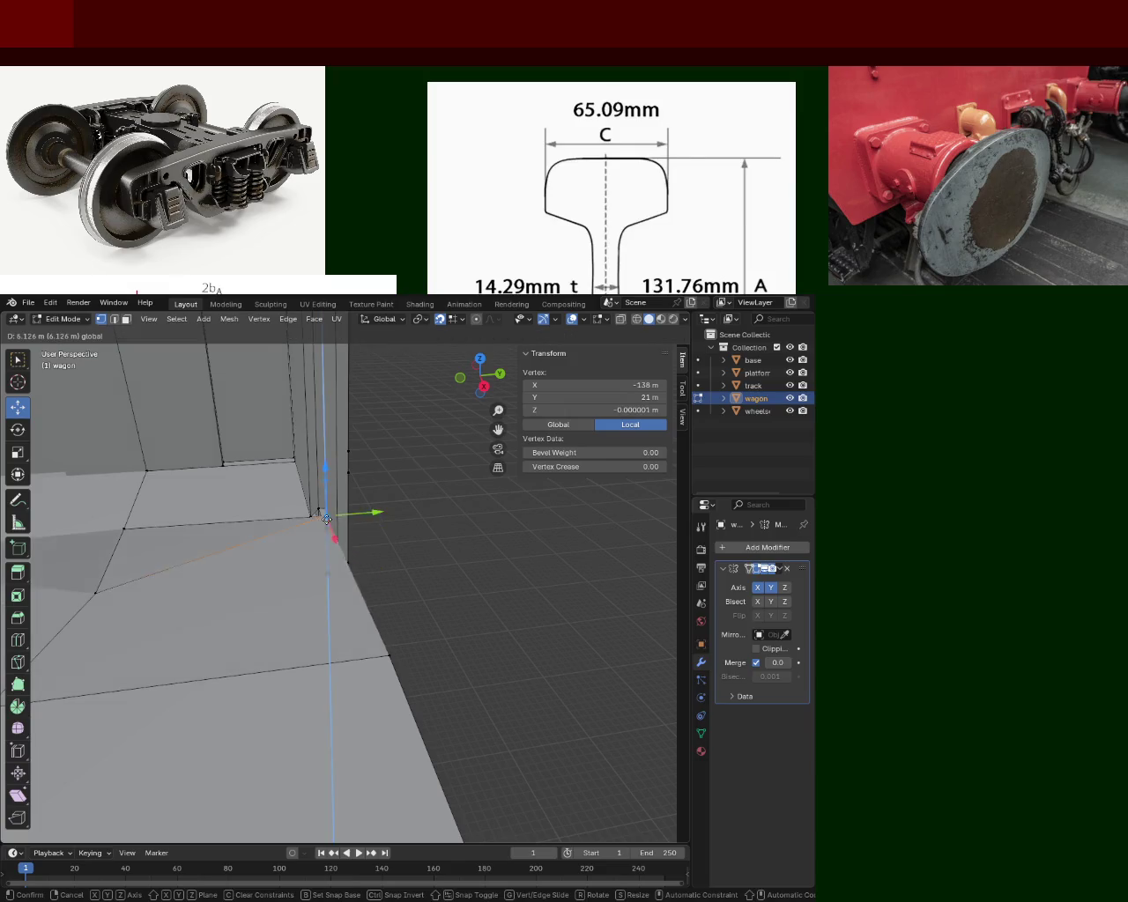
pyautogui.click(307, 513)
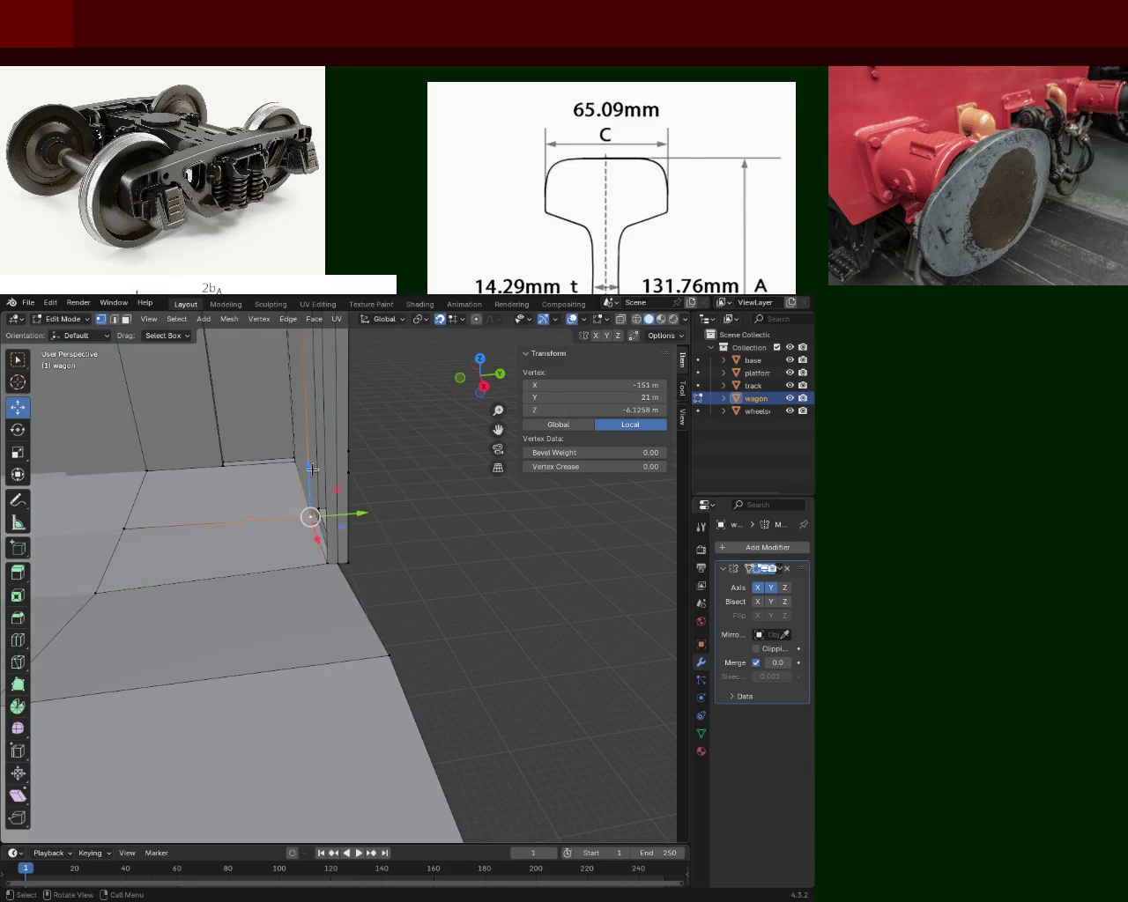
pyautogui.press('g')
pyautogui.press('z')
pyautogui.click(297, 512)
pyautogui.moveTo(297, 512)
pyautogui.mouseDown(button='middle')
pyautogui.moveTo(344, 587)
pyautogui.moveTo(141, 557)
pyautogui.moveTo(262, 640)
pyautogui.moveTo(197, 642)
pyautogui.moveTo(176, 605)
pyautogui.moveTo(201, 645)
pyautogui.moveTo(228, 544)
pyautogui.mouseUp(button='middle')
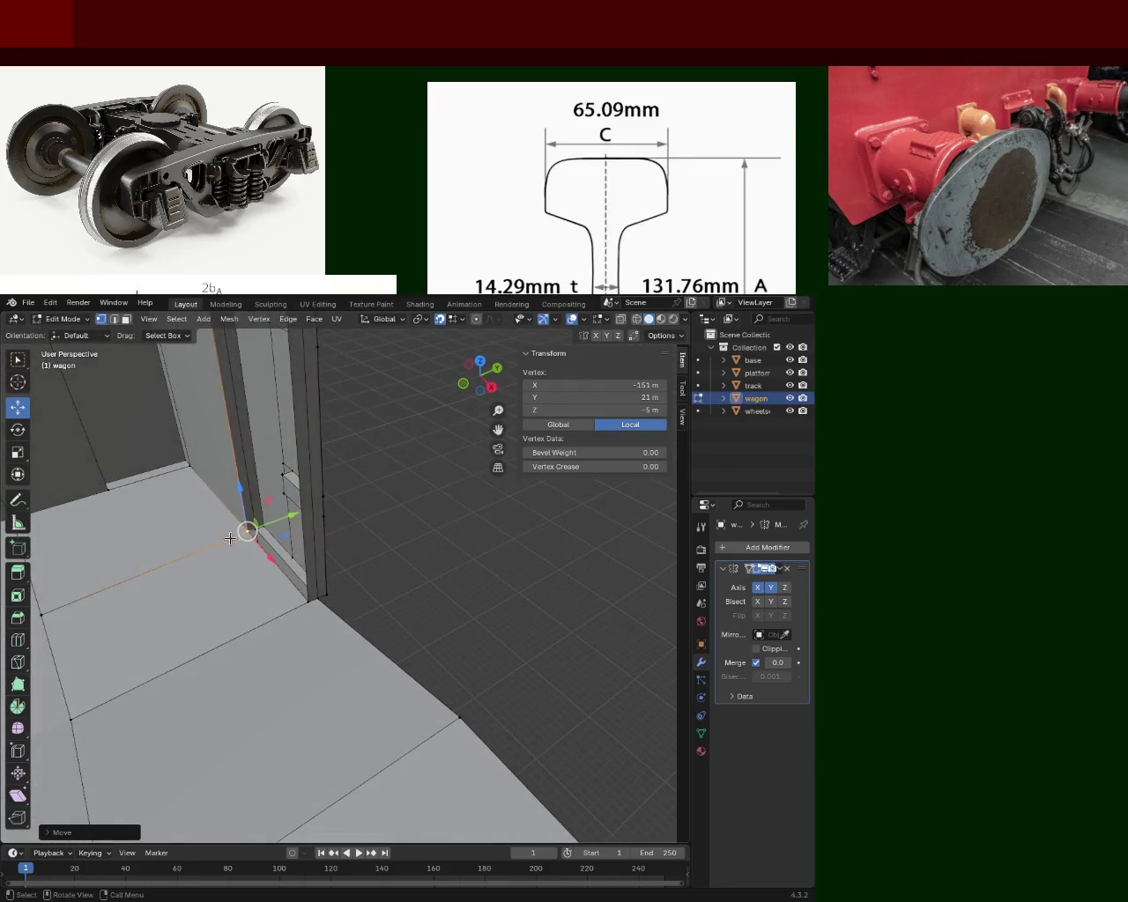
pyautogui.moveTo(241, 499); pyautogui.dragTo(234, 539)
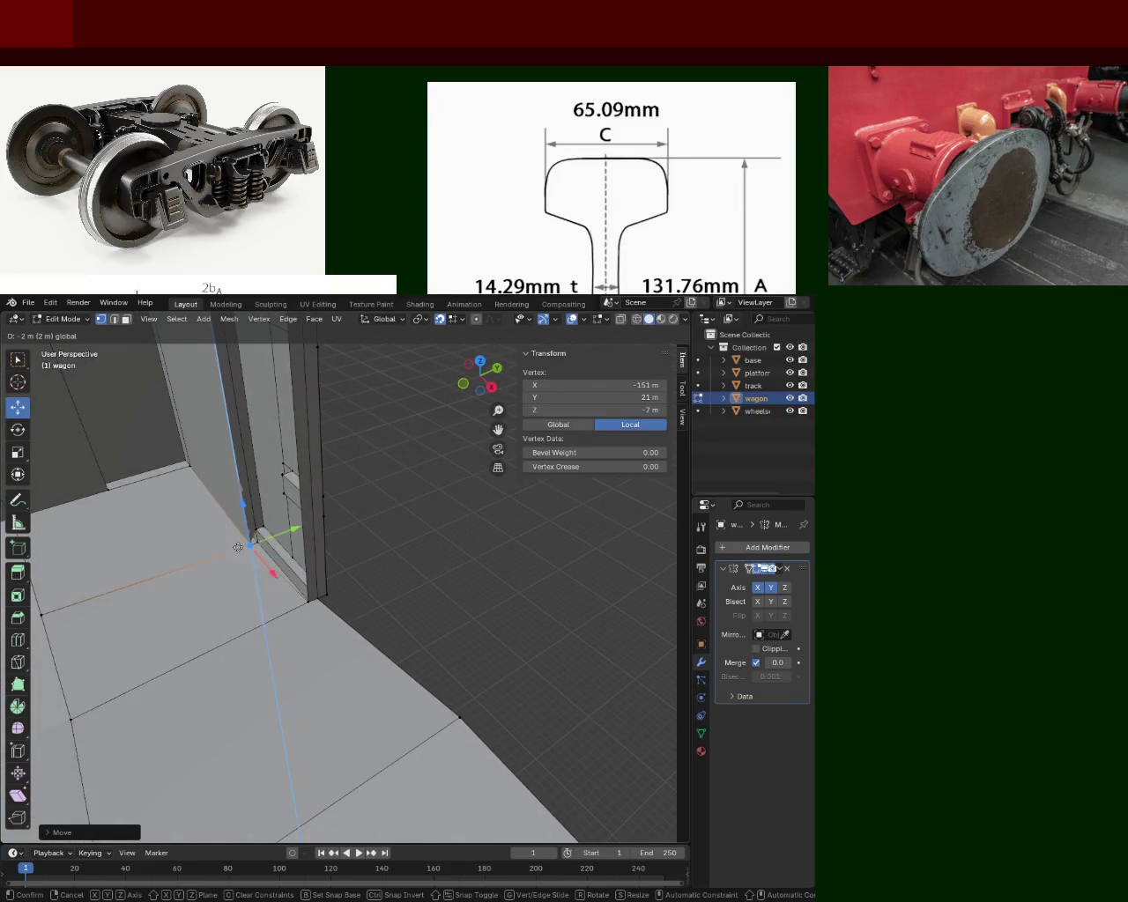
pyautogui.moveTo(254, 539)
pyautogui.mouseDown(button='middle')
pyautogui.moveTo(283, 511)
pyautogui.moveTo(300, 537)
pyautogui.mouseUp(button='middle')
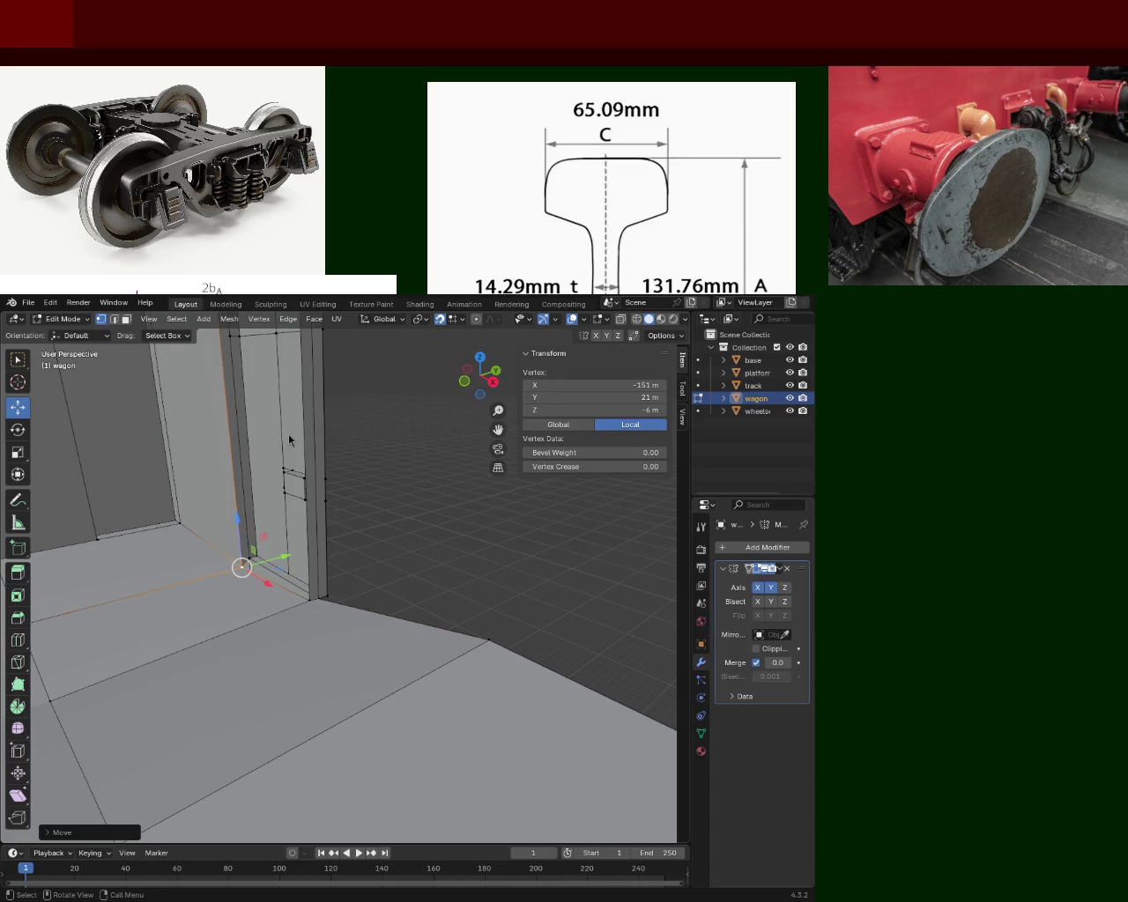
# Step: In face select mode, select and dissolve the two floor faces next to the wall corner
pyautogui.moveTo(452, 438)
pyautogui.mouseDown(button='middle')
pyautogui.moveTo(345, 696)
pyautogui.moveTo(481, 547)
pyautogui.moveTo(390, 539)
pyautogui.moveTo(159, 384)
pyautogui.mouseUp(button='middle')
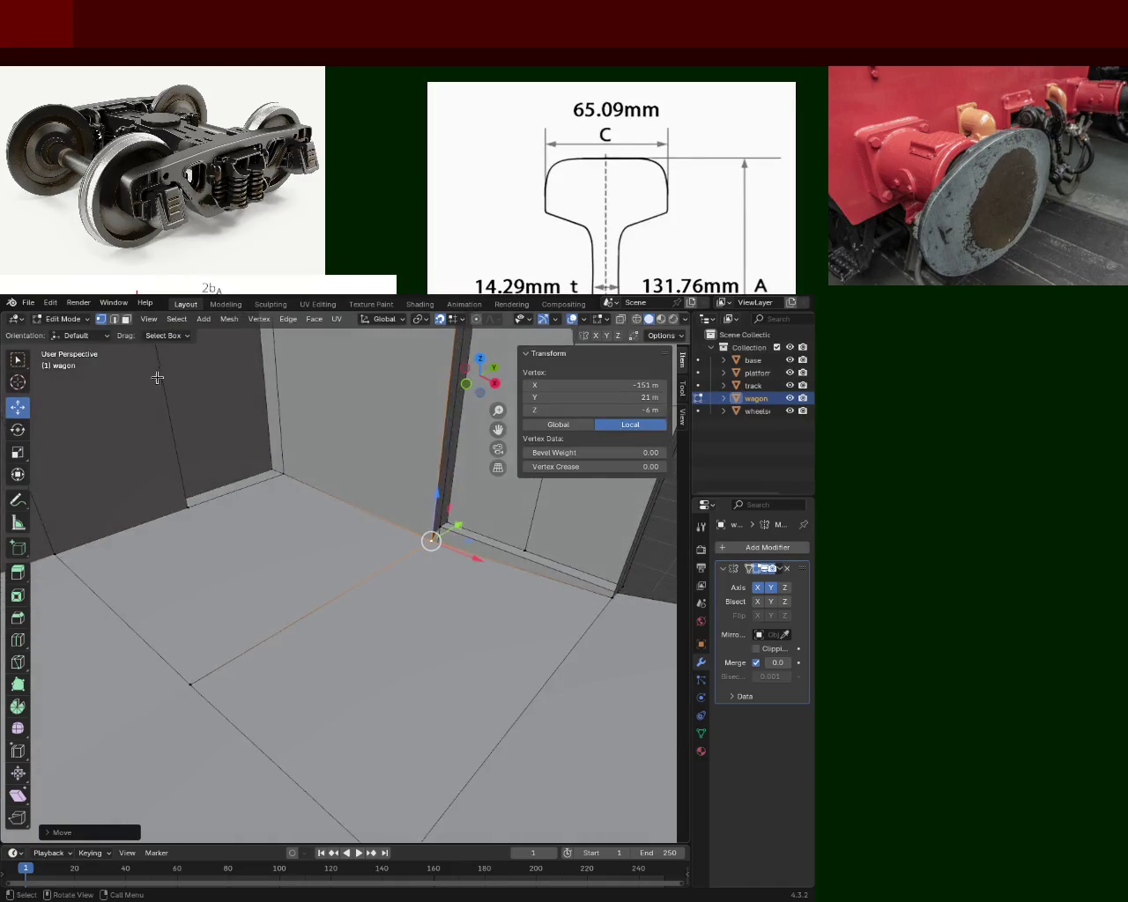
pyautogui.click(126, 319)
pyautogui.click(244, 494)
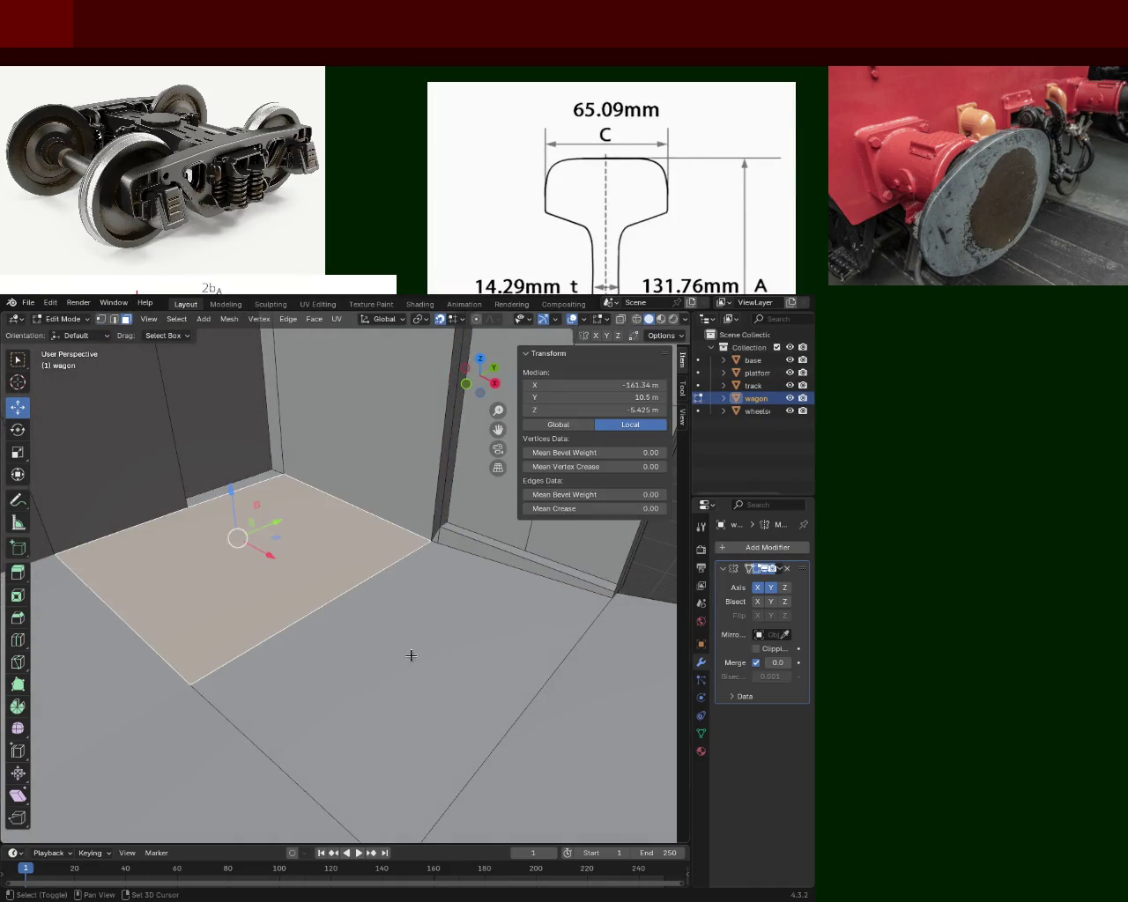
pyautogui.keyDown('shift'); pyautogui.click(413, 656); pyautogui.keyUp('shift')
pyautogui.press('x')
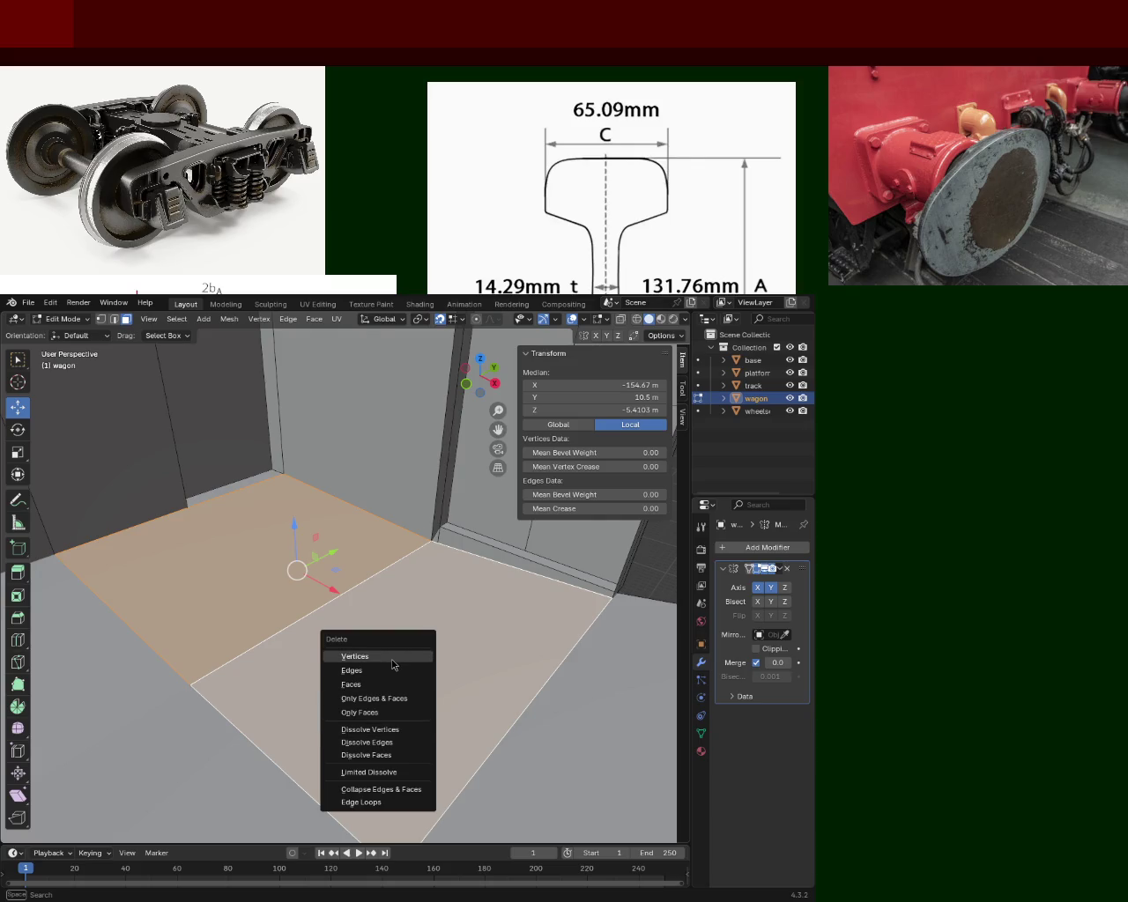
pyautogui.click(393, 656)
pyautogui.moveTo(450, 617)
pyautogui.mouseDown(button='middle')
pyautogui.moveTo(501, 546)
pyautogui.moveTo(508, 559)
pyautogui.moveTo(460, 617)
pyautogui.moveTo(417, 611)
pyautogui.moveTo(279, 647)
pyautogui.moveTo(197, 619)
pyautogui.moveTo(195, 597)
pyautogui.moveTo(383, 607)
pyautogui.moveTo(251, 640)
pyautogui.moveTo(203, 609)
pyautogui.moveTo(294, 627)
pyautogui.moveTo(369, 597)
pyautogui.moveTo(302, 572)
pyautogui.moveTo(264, 584)
pyautogui.moveTo(156, 501)
pyautogui.moveTo(302, 564)
pyautogui.moveTo(375, 561)
pyautogui.moveTo(259, 581)
pyautogui.moveTo(220, 494)
pyautogui.moveTo(312, 534)
pyautogui.moveTo(329, 455)
pyautogui.moveTo(312, 597)
pyautogui.moveTo(343, 460)
pyautogui.moveTo(255, 654)
pyautogui.moveTo(335, 541)
pyautogui.moveTo(365, 539)
pyautogui.moveTo(380, 566)
pyautogui.moveTo(339, 555)
pyautogui.moveTo(349, 478)
pyautogui.moveTo(302, 505)
pyautogui.moveTo(320, 673)
pyautogui.moveTo(355, 604)
pyautogui.moveTo(394, 595)
pyautogui.moveTo(306, 623)
pyautogui.moveTo(468, 496)
pyautogui.moveTo(350, 394)
pyautogui.moveTo(353, 481)
pyautogui.moveTo(390, 534)
pyautogui.moveTo(441, 504)
pyautogui.mouseUp(button='middle')
pyautogui.moveTo(294, 456)
pyautogui.mouseDown(button='middle')
pyautogui.moveTo(396, 434)
pyautogui.moveTo(312, 449)
pyautogui.moveTo(361, 542)
pyautogui.moveTo(450, 478)
pyautogui.moveTo(388, 534)
pyautogui.moveTo(390, 564)
pyautogui.moveTo(313, 571)
pyautogui.moveTo(422, 543)
pyautogui.mouseUp(button='middle')
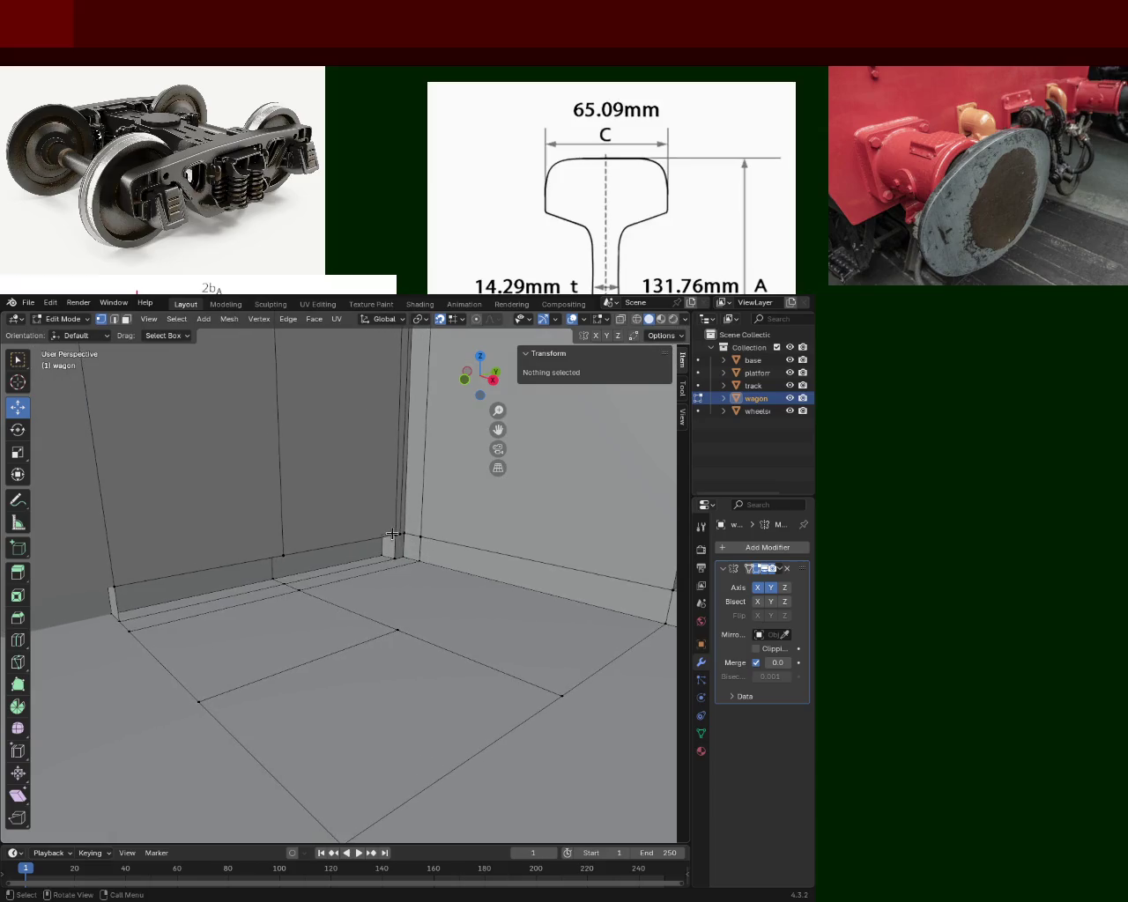
pyautogui.click(384, 557)
pyautogui.keyDown('shift'); pyautogui.click(391, 545); pyautogui.keyUp('shift')
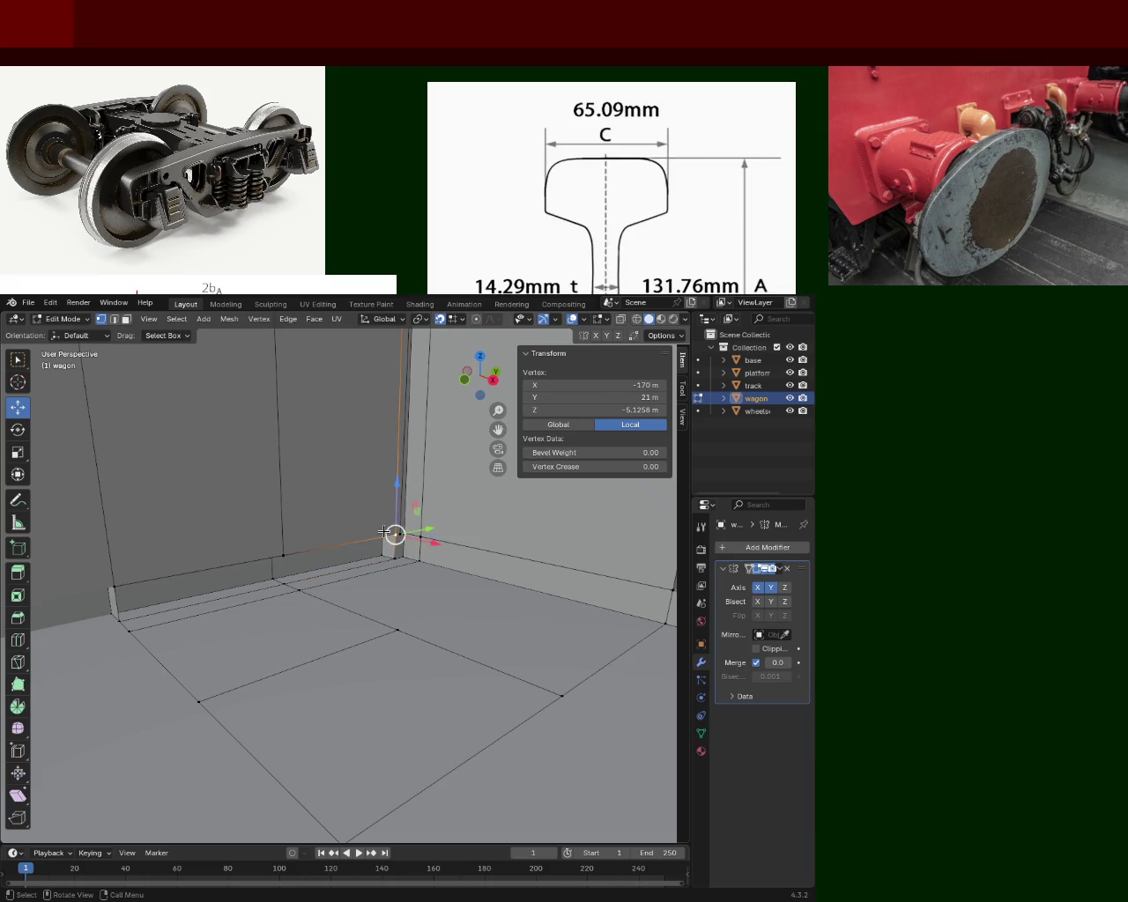
pyautogui.keyDown('shift'); pyautogui.click(401, 550); pyautogui.keyUp('shift')
pyautogui.moveTo(401, 549)
pyautogui.mouseDown(button='middle')
pyautogui.moveTo(411, 555)
pyautogui.moveTo(327, 582)
pyautogui.moveTo(348, 547)
pyautogui.mouseUp(button='middle')
pyautogui.scroll(5, 354, 579)
pyautogui.scroll(-5, 355, 578)
pyautogui.keyDown('shift'); pyautogui.click(348, 547); pyautogui.keyUp('shift')
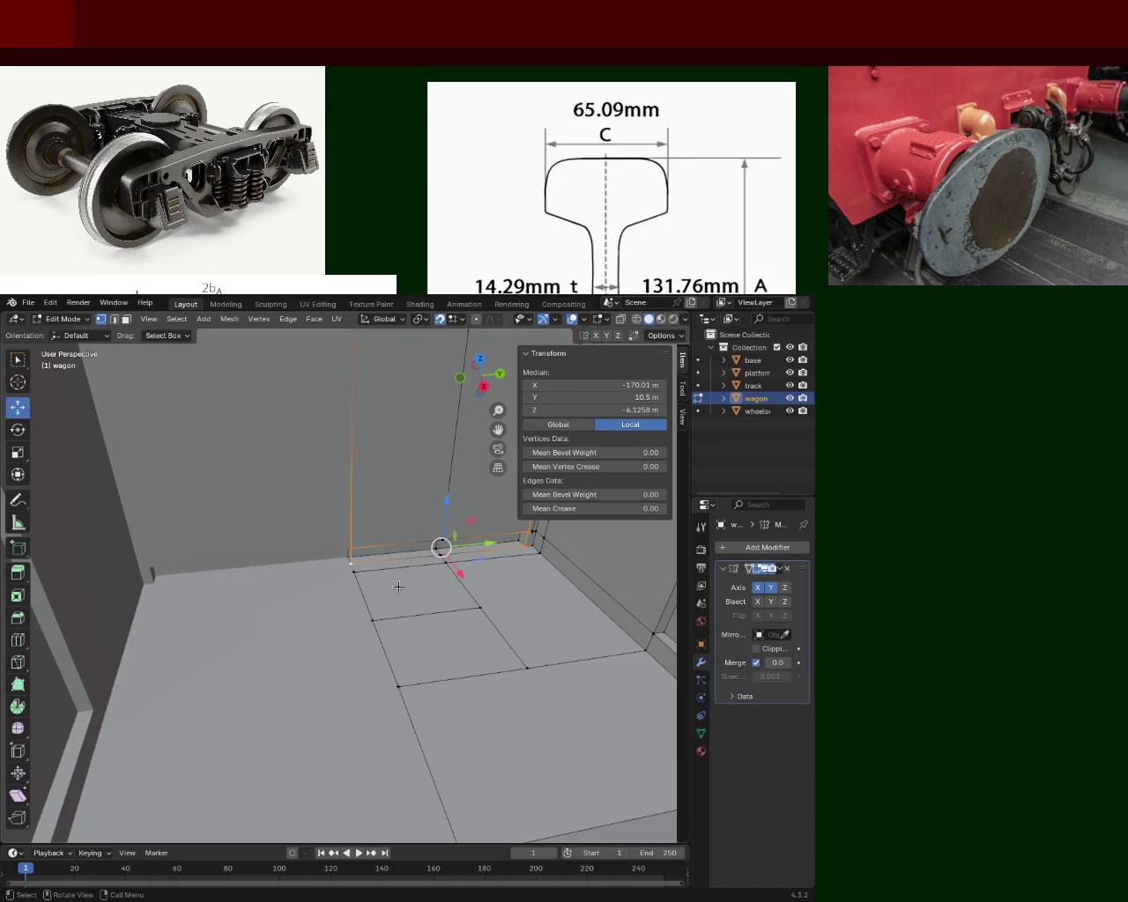
pyautogui.moveTo(441, 544)
pyautogui.mouseDown(button='middle')
pyautogui.moveTo(423, 574)
pyautogui.moveTo(343, 573)
pyautogui.moveTo(362, 608)
pyautogui.moveTo(366, 586)
pyautogui.mouseUp(button='middle')
pyautogui.keyDown('shift'); pyautogui.click(343, 573); pyautogui.keyUp('shift')
pyautogui.click(249, 600)
pyautogui.moveTo(248, 599)
pyautogui.mouseDown(button='middle')
pyautogui.moveTo(308, 579)
pyautogui.moveTo(235, 541)
pyautogui.moveTo(343, 556)
pyautogui.moveTo(399, 526)
pyautogui.mouseUp(button='middle')
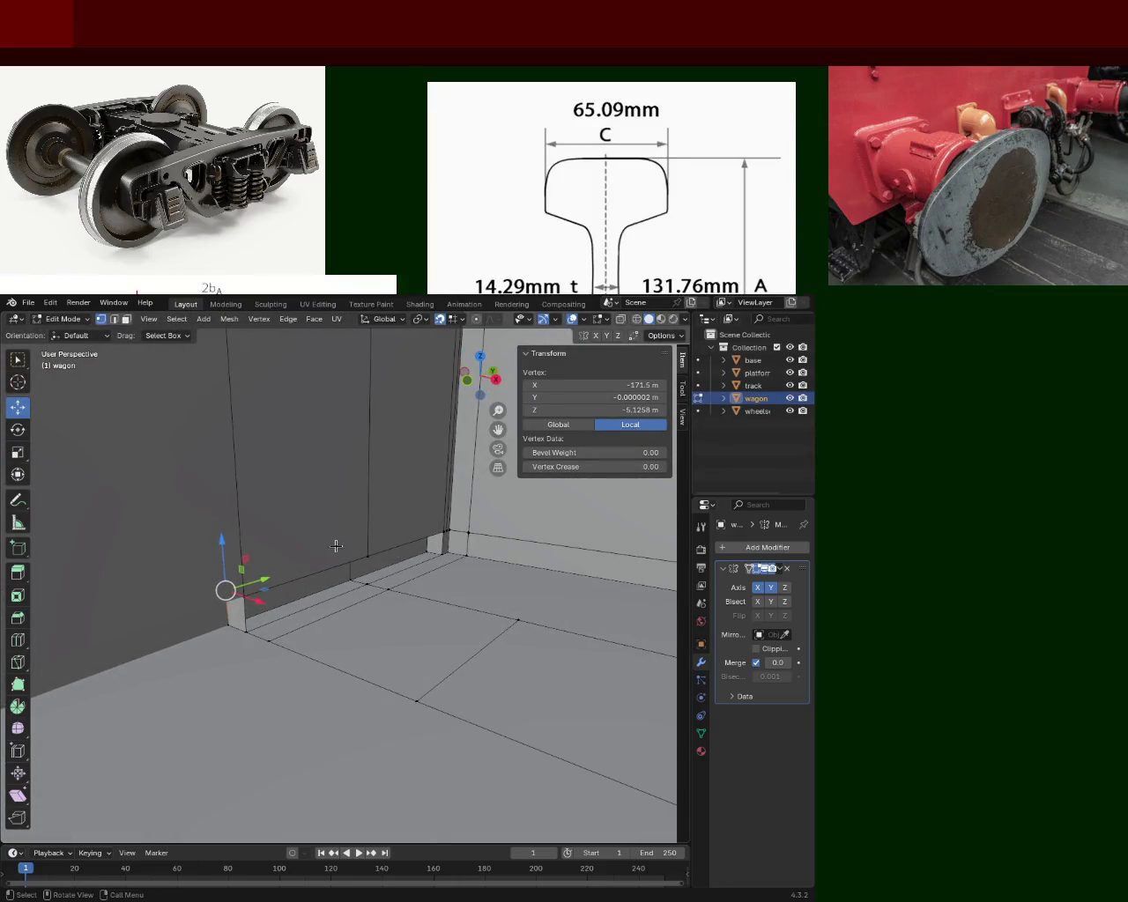
pyautogui.moveTo(124, 393)
pyautogui.mouseDown(button='middle')
pyautogui.moveTo(367, 630)
pyautogui.moveTo(317, 542)
pyautogui.moveTo(361, 599)
pyautogui.moveTo(408, 633)
pyautogui.moveTo(403, 654)
pyautogui.moveTo(413, 623)
pyautogui.moveTo(315, 637)
pyautogui.moveTo(383, 672)
pyautogui.moveTo(421, 660)
pyautogui.moveTo(337, 660)
pyautogui.moveTo(360, 664)
pyautogui.moveTo(353, 655)
pyautogui.moveTo(408, 576)
pyautogui.moveTo(393, 556)
pyautogui.moveTo(342, 608)
pyautogui.mouseUp(button='middle')
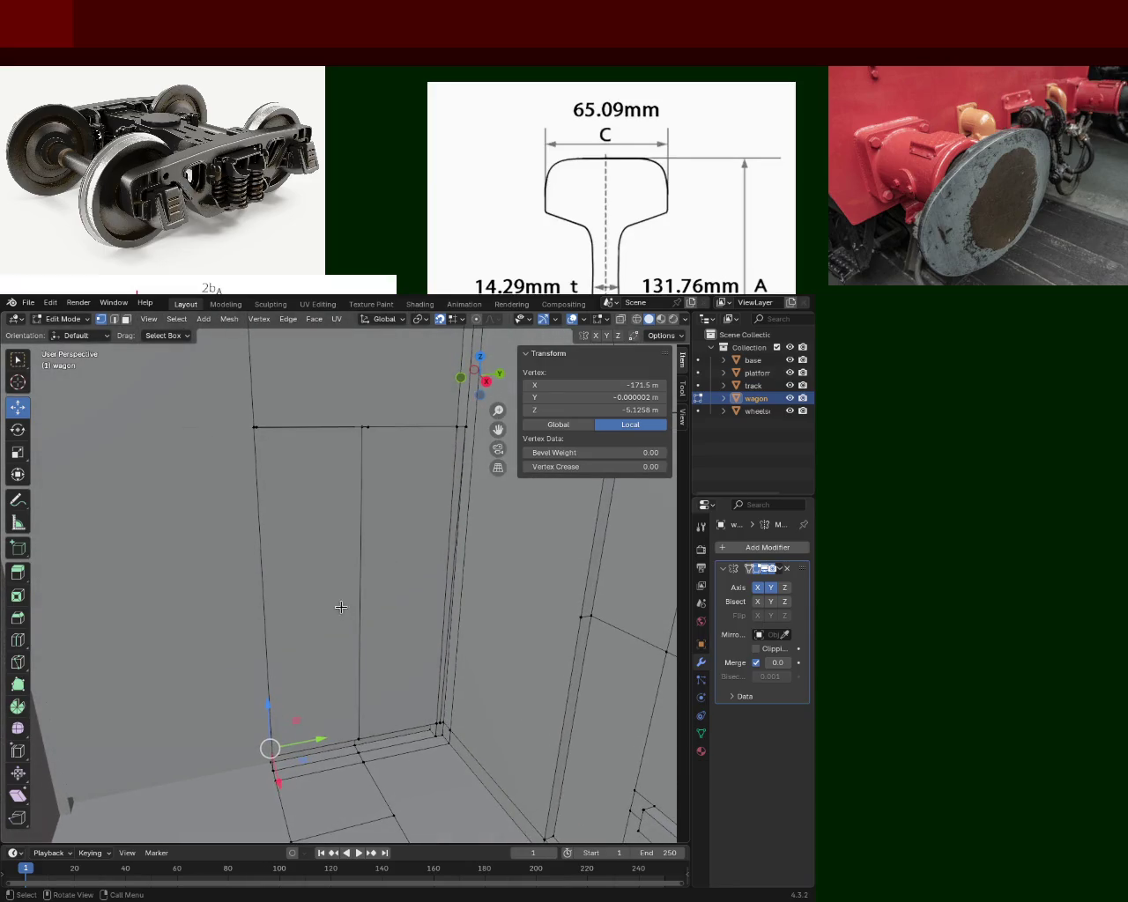
# Step: Turn off the Mirror modifier's X and Y axes so only the original wagon half shows
pyautogui.click(125, 322)
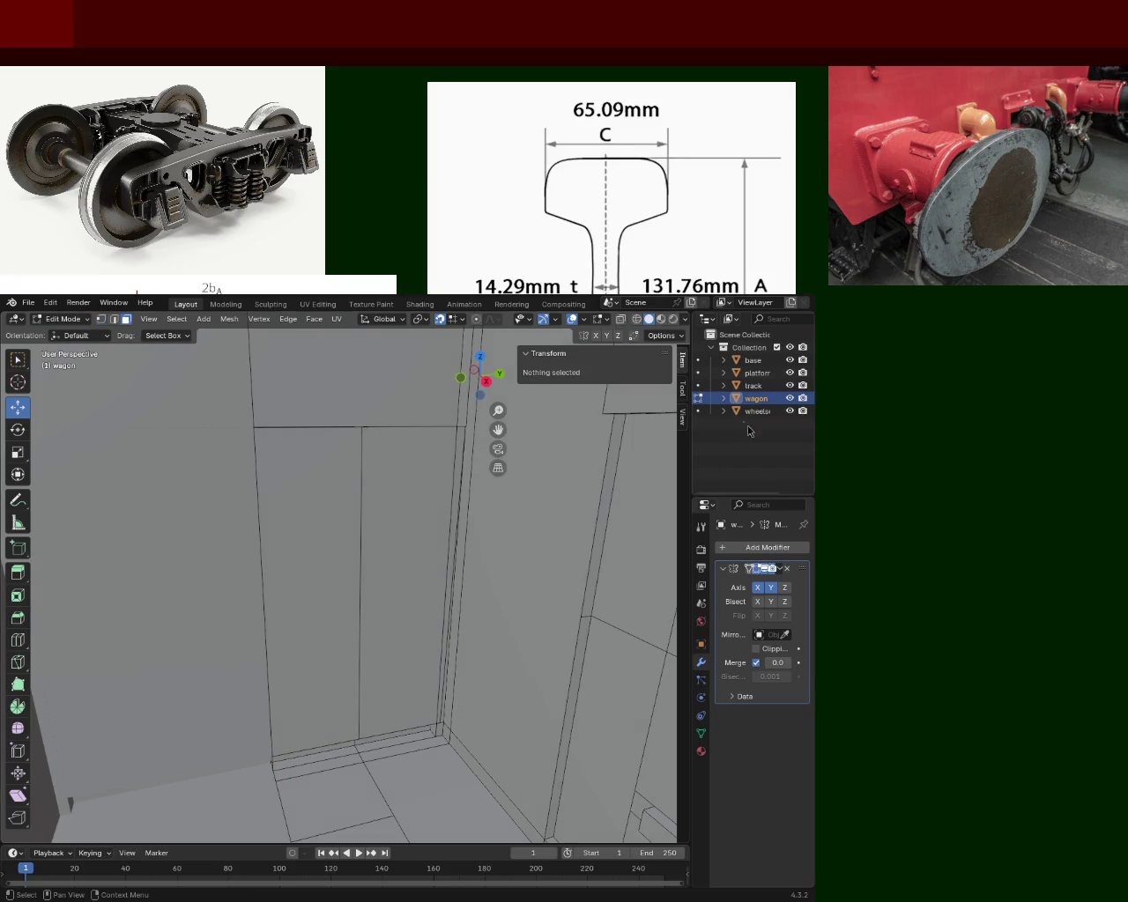
pyautogui.click(769, 589)
pyautogui.click(756, 588)
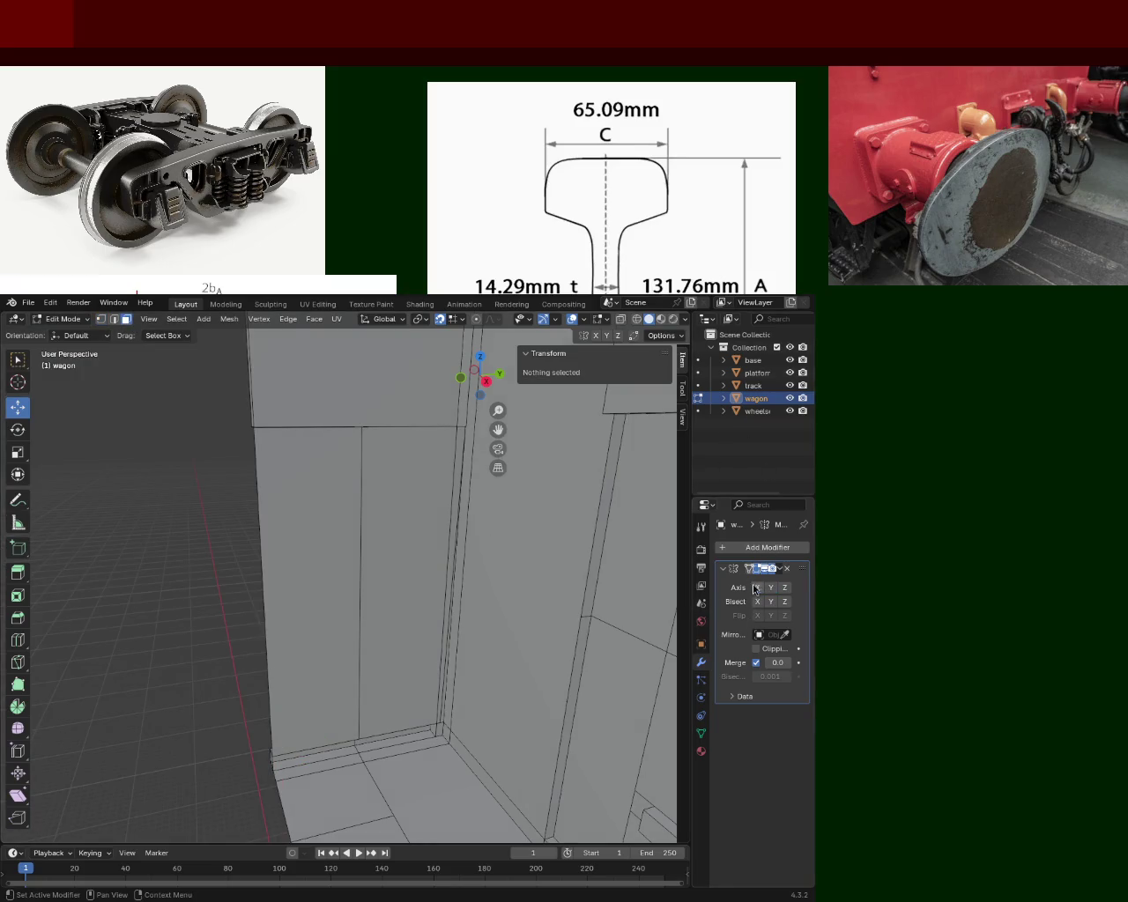
pyautogui.moveTo(493, 564)
pyautogui.mouseDown(button='middle')
pyautogui.moveTo(504, 606)
pyautogui.moveTo(372, 519)
pyautogui.moveTo(397, 504)
pyautogui.mouseUp(button='middle')
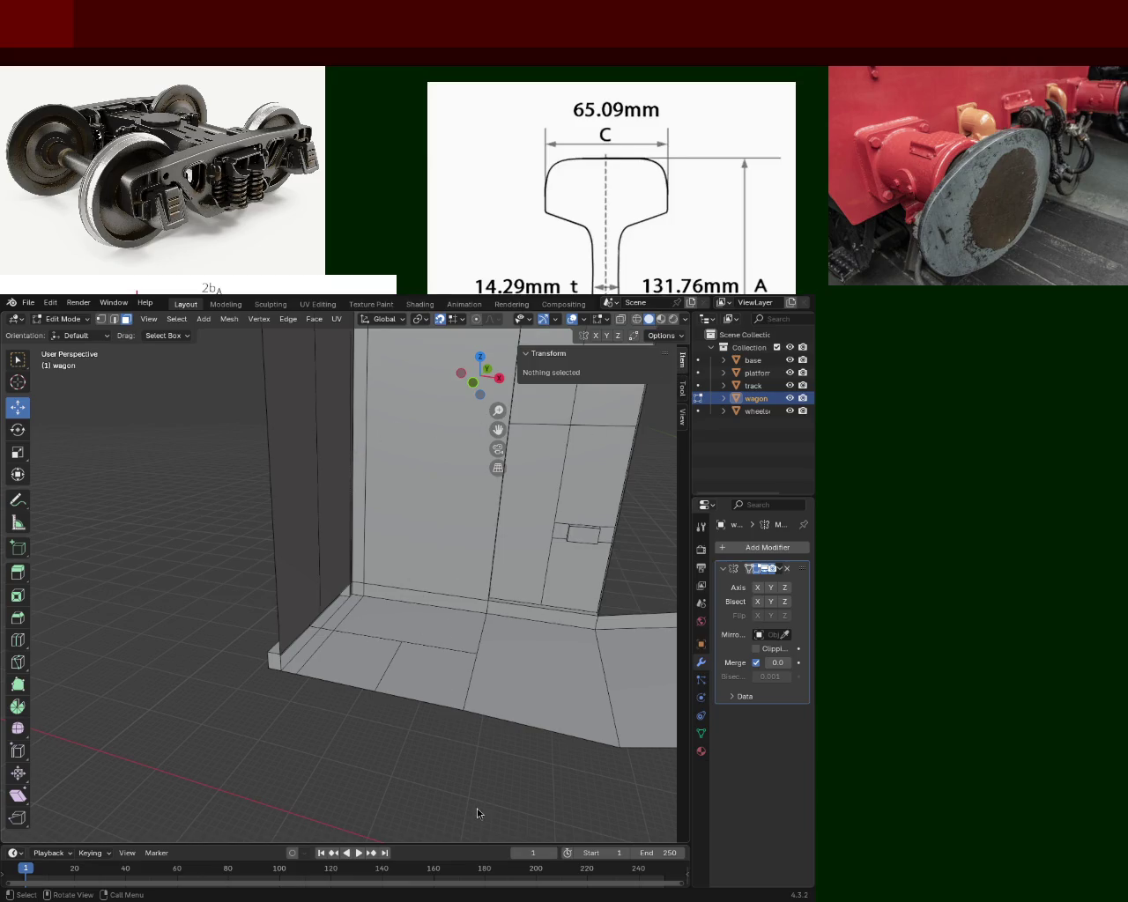
pyautogui.moveTo(484, 409)
pyautogui.mouseDown(button='middle')
pyautogui.moveTo(424, 589)
pyautogui.moveTo(335, 489)
pyautogui.moveTo(372, 662)
pyautogui.moveTo(360, 587)
pyautogui.moveTo(326, 516)
pyautogui.mouseUp(button='middle')
pyautogui.scroll(2, 326, 516)
pyautogui.scroll(2, 326, 538)
pyautogui.scroll(2, 324, 541)
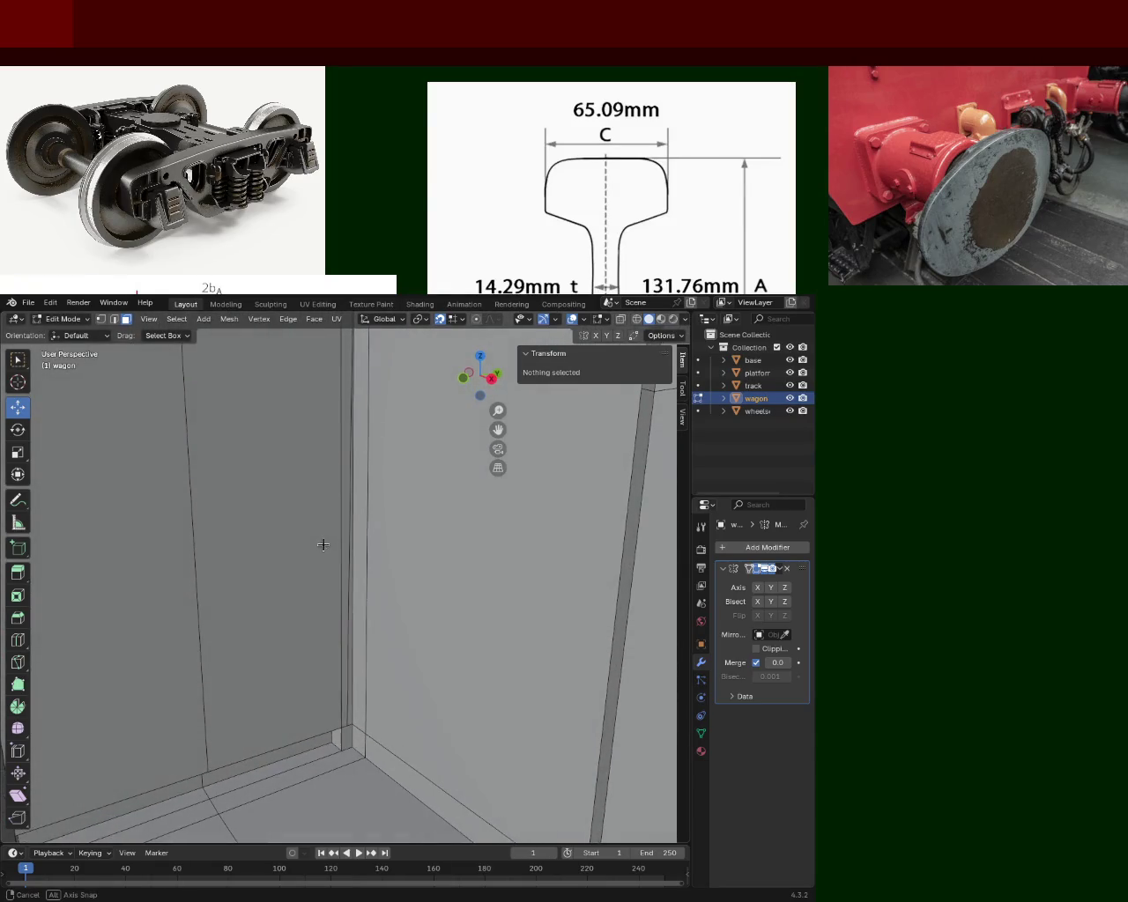
pyautogui.click(114, 319)
pyautogui.click(345, 595)
pyautogui.press('x')
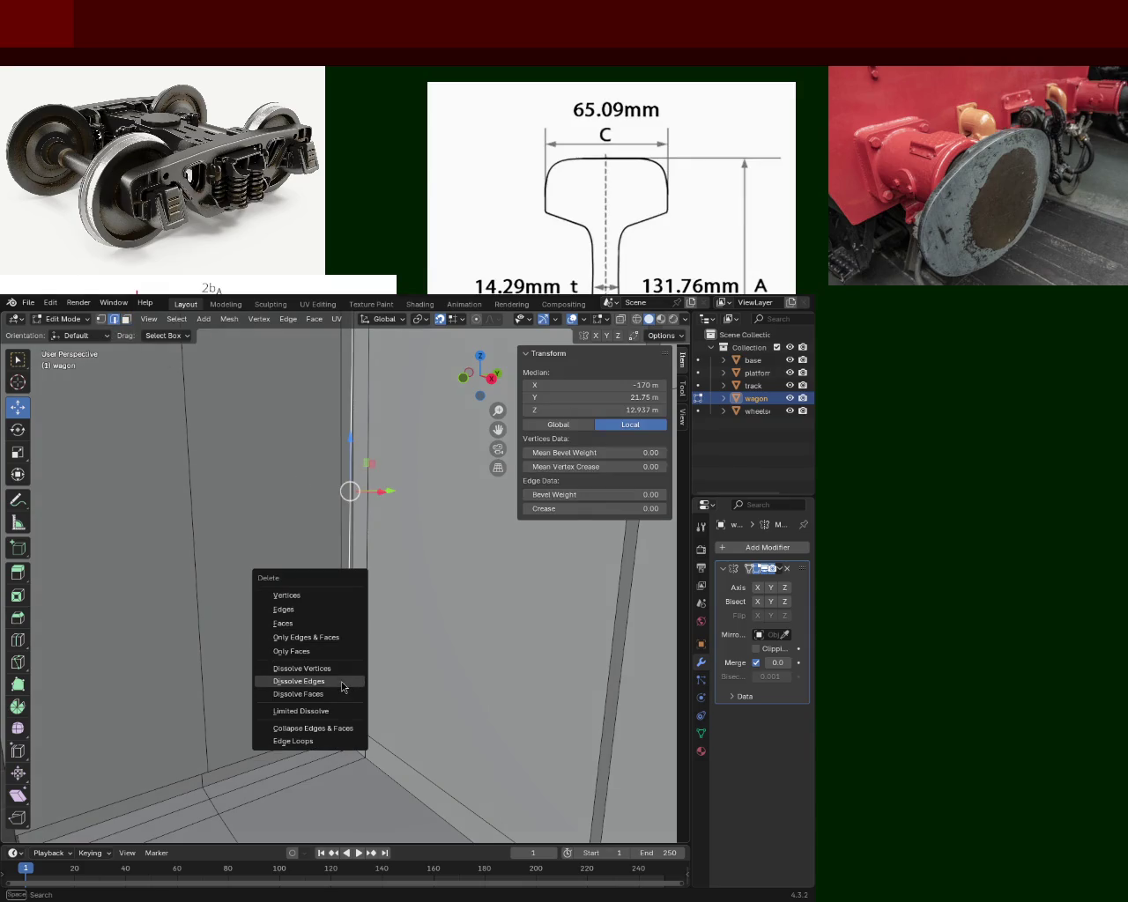
pyautogui.click(344, 686)
pyautogui.moveTo(339, 659)
pyautogui.mouseDown(button='middle')
pyautogui.moveTo(360, 501)
pyautogui.moveTo(372, 559)
pyautogui.moveTo(340, 524)
pyautogui.moveTo(379, 514)
pyautogui.moveTo(330, 517)
pyautogui.moveTo(408, 481)
pyautogui.moveTo(338, 428)
pyautogui.moveTo(317, 493)
pyautogui.moveTo(247, 484)
pyautogui.moveTo(318, 497)
pyautogui.moveTo(343, 473)
pyautogui.moveTo(294, 453)
pyautogui.moveTo(335, 534)
pyautogui.mouseUp(button='middle')
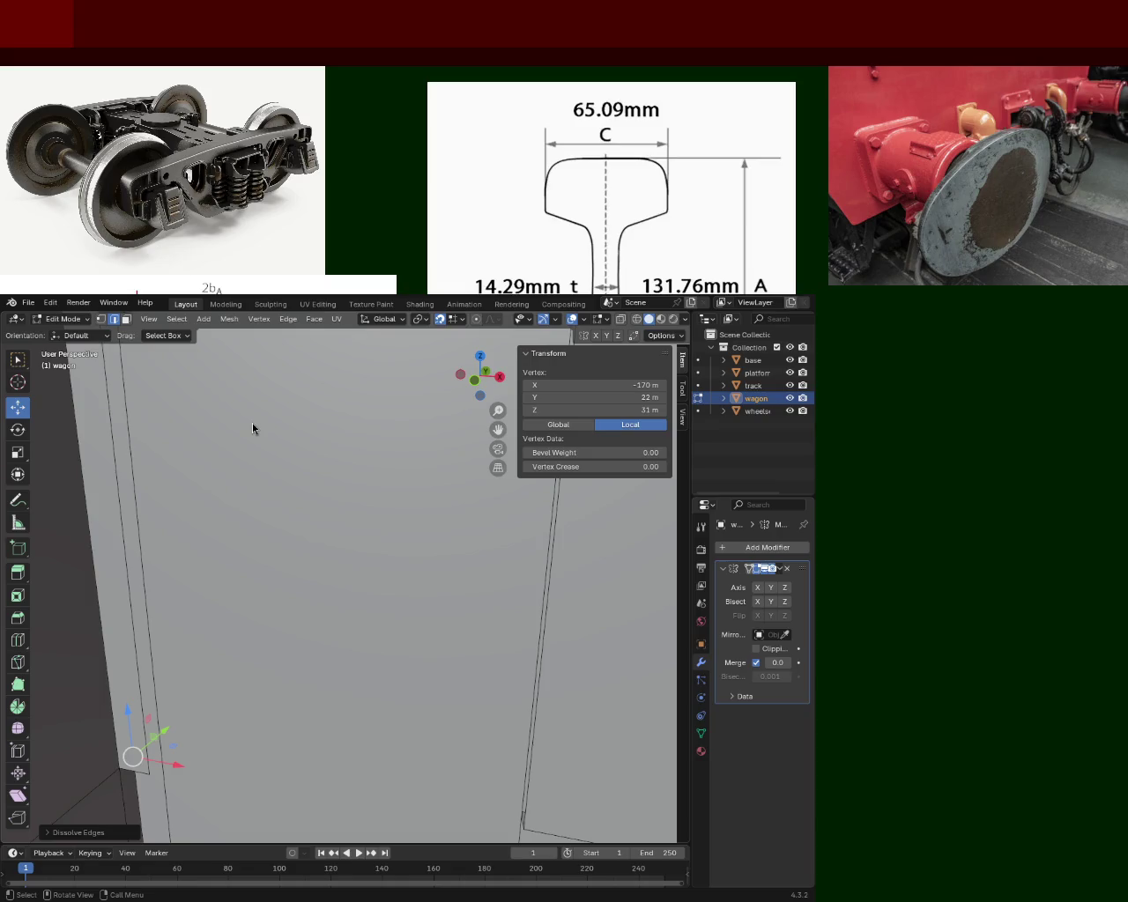
pyautogui.moveTo(252, 429)
pyautogui.mouseDown(button='middle')
pyautogui.moveTo(204, 549)
pyautogui.moveTo(327, 558)
pyautogui.mouseUp(button='middle')
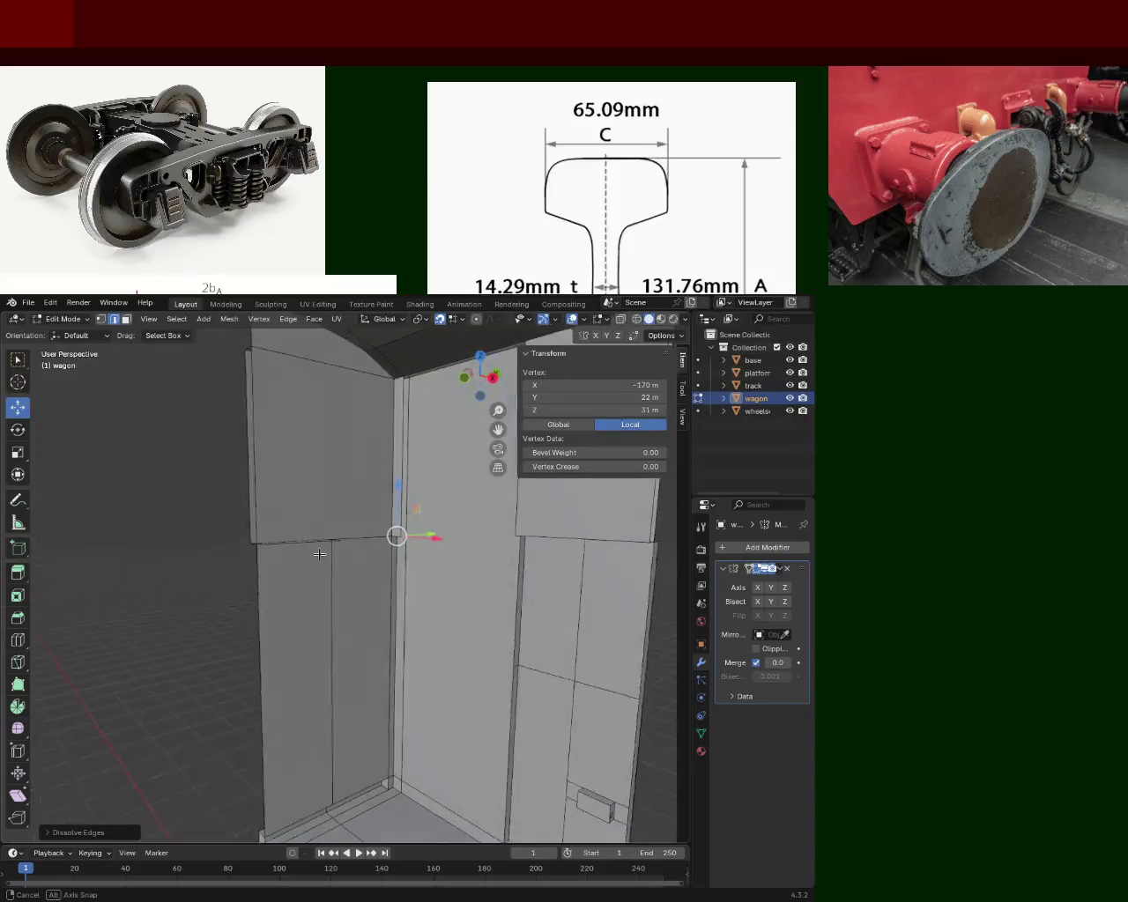
pyautogui.moveTo(327, 559)
pyautogui.mouseDown(button='middle')
pyautogui.moveTo(535, 606)
pyautogui.moveTo(327, 617)
pyautogui.moveTo(293, 393)
pyautogui.mouseUp(button='middle')
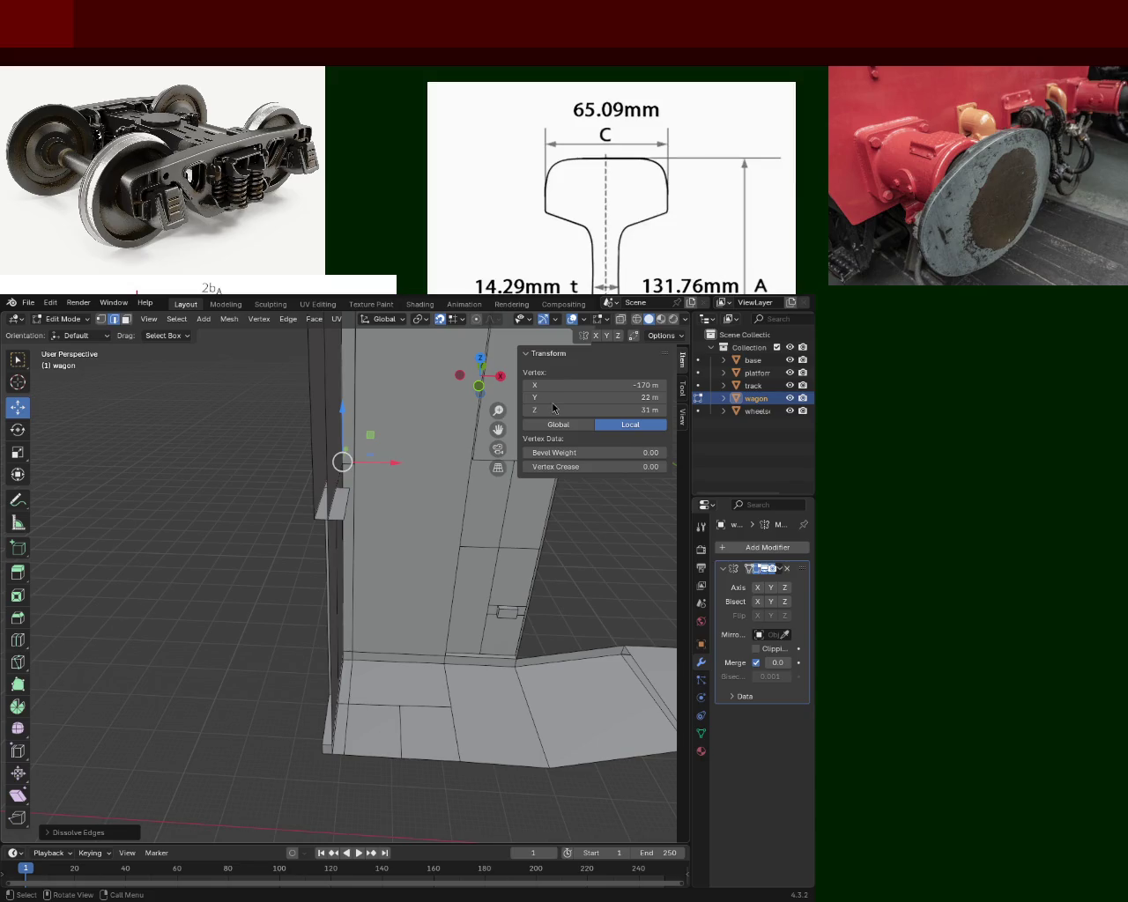
# Step: Select the tall wall panel face and view it edge-on
pyautogui.moveTo(492, 532)
pyautogui.mouseDown(button='middle')
pyautogui.moveTo(445, 456)
pyautogui.moveTo(402, 475)
pyautogui.moveTo(368, 465)
pyautogui.moveTo(352, 479)
pyautogui.mouseUp(button='middle')
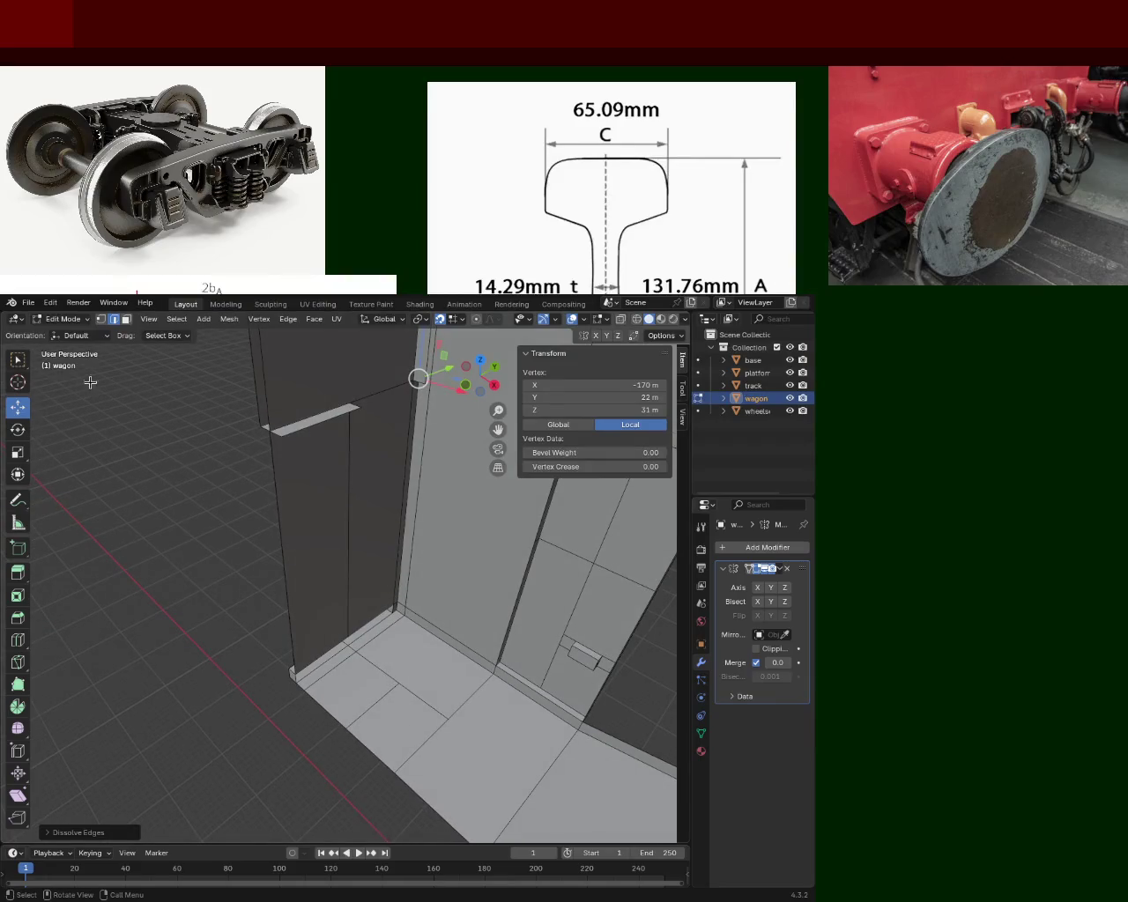
pyautogui.click(324, 705)
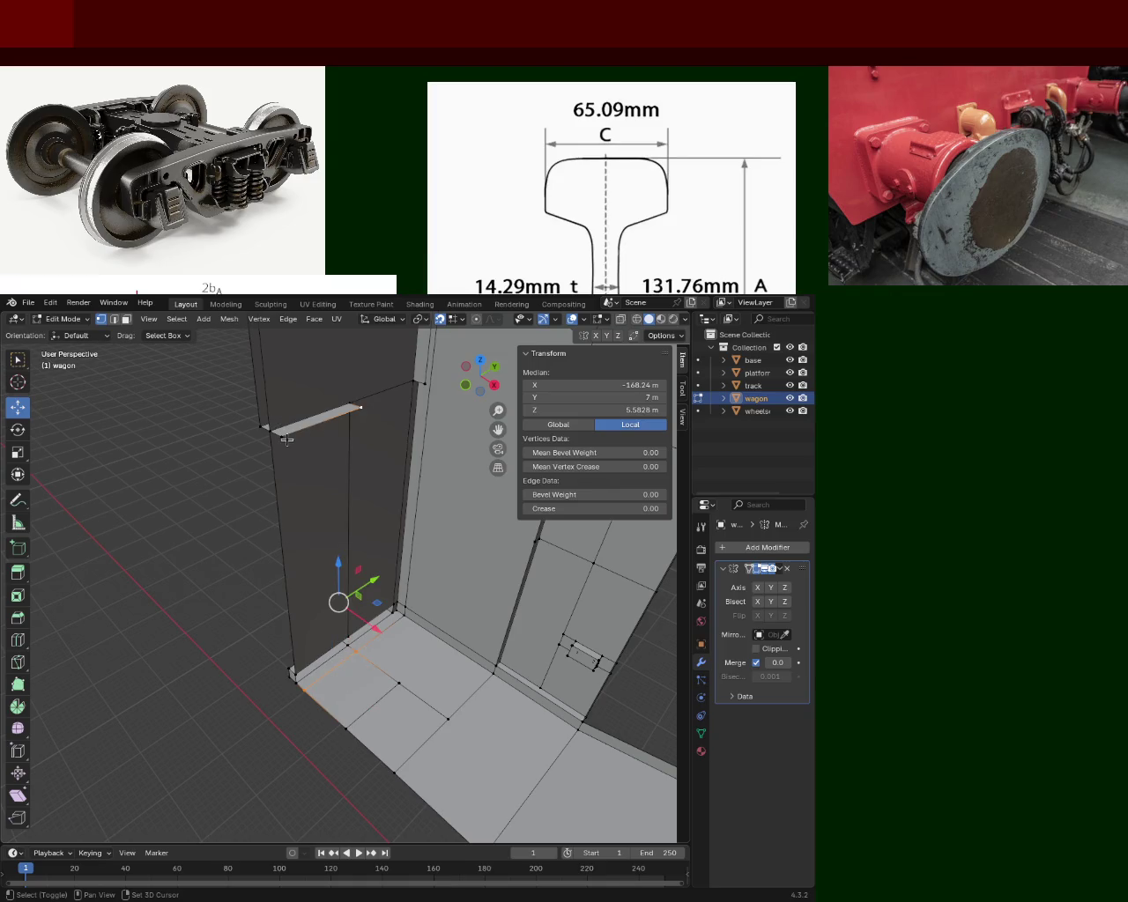
pyautogui.click(343, 470)
pyautogui.moveTo(342, 470)
pyautogui.mouseDown(button='middle')
pyautogui.moveTo(495, 473)
pyautogui.moveTo(387, 724)
pyautogui.moveTo(370, 714)
pyautogui.mouseUp(button='middle')
# Step: Select the corner vertices at the base of the wagon wall
pyautogui.click(296, 701)
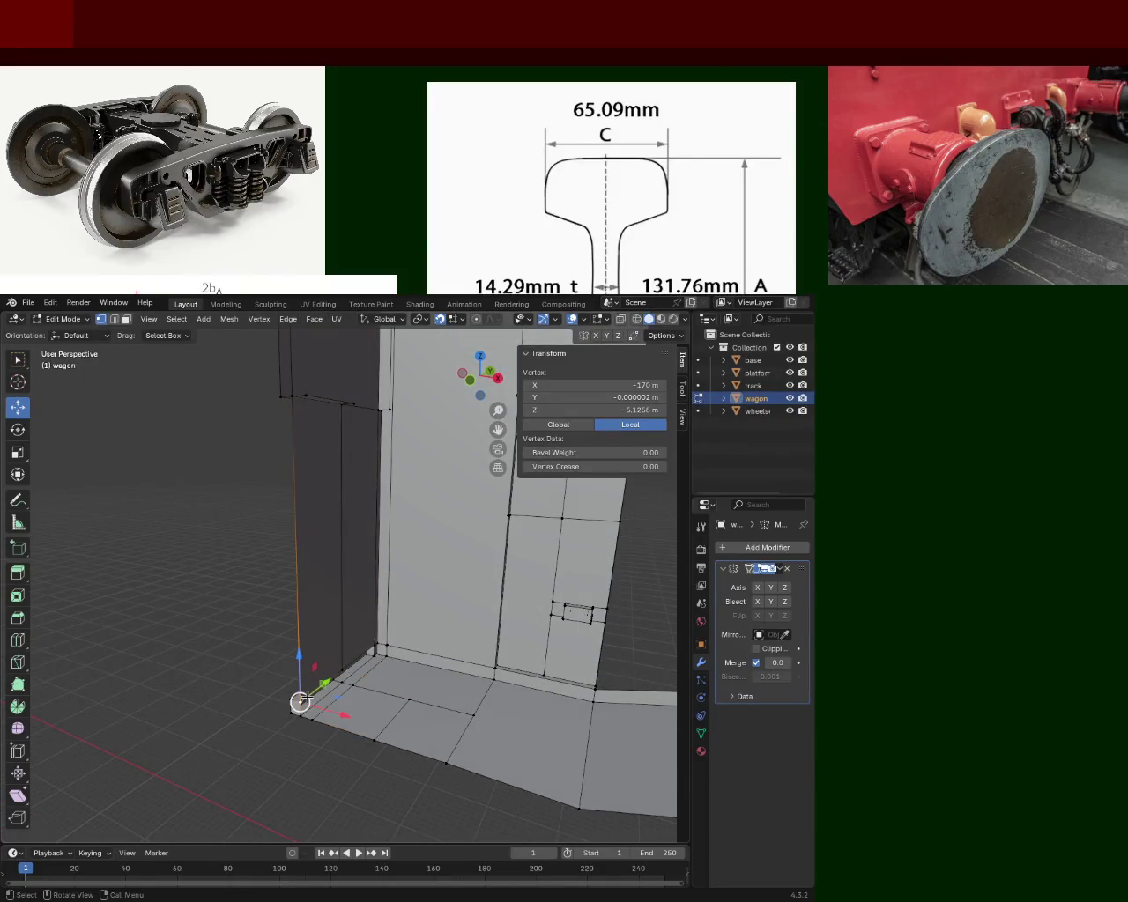
pyautogui.keyDown('shift'); pyautogui.click(345, 667); pyautogui.keyUp('shift')
pyautogui.keyDown('shift'); pyautogui.click(371, 645); pyautogui.keyUp('shift')
pyautogui.moveTo(382, 642)
pyautogui.mouseDown(button='middle')
pyautogui.moveTo(340, 517)
pyautogui.moveTo(448, 564)
pyautogui.moveTo(305, 484)
pyautogui.moveTo(362, 530)
pyautogui.moveTo(365, 584)
pyautogui.moveTo(367, 536)
pyautogui.moveTo(151, 373)
pyautogui.moveTo(620, 507)
pyautogui.moveTo(587, 552)
pyautogui.moveTo(371, 498)
pyautogui.moveTo(290, 520)
pyautogui.moveTo(264, 529)
pyautogui.moveTo(312, 553)
pyautogui.moveTo(290, 572)
pyautogui.moveTo(408, 589)
pyautogui.moveTo(367, 540)
pyautogui.moveTo(393, 599)
pyautogui.moveTo(319, 578)
pyautogui.moveTo(252, 579)
pyautogui.moveTo(176, 605)
pyautogui.moveTo(176, 634)
pyautogui.moveTo(338, 572)
pyautogui.moveTo(375, 605)
pyautogui.moveTo(300, 585)
pyautogui.moveTo(303, 606)
pyautogui.moveTo(353, 644)
pyautogui.moveTo(411, 675)
pyautogui.moveTo(526, 697)
pyautogui.moveTo(404, 621)
pyautogui.moveTo(308, 539)
pyautogui.moveTo(196, 534)
pyautogui.moveTo(257, 584)
pyautogui.moveTo(327, 675)
pyautogui.moveTo(314, 604)
pyautogui.moveTo(373, 692)
pyautogui.moveTo(318, 670)
pyautogui.moveTo(320, 629)
pyautogui.moveTo(285, 578)
pyautogui.moveTo(300, 541)
pyautogui.moveTo(464, 549)
pyautogui.moveTo(614, 586)
pyautogui.moveTo(433, 623)
pyautogui.moveTo(475, 621)
pyautogui.mouseUp(button='middle')
# Step: Check the wall corner and save the model as train.blend
pyautogui.moveTo(487, 604)
pyautogui.mouseDown(button='middle')
pyautogui.moveTo(443, 599)
pyautogui.moveTo(435, 625)
pyautogui.moveTo(411, 619)
pyautogui.moveTo(375, 644)
pyautogui.moveTo(417, 604)
pyautogui.moveTo(363, 616)
pyautogui.moveTo(418, 673)
pyautogui.moveTo(373, 659)
pyautogui.moveTo(335, 630)
pyautogui.mouseUp(button='middle')
pyautogui.hotkey('ctrl', 's')
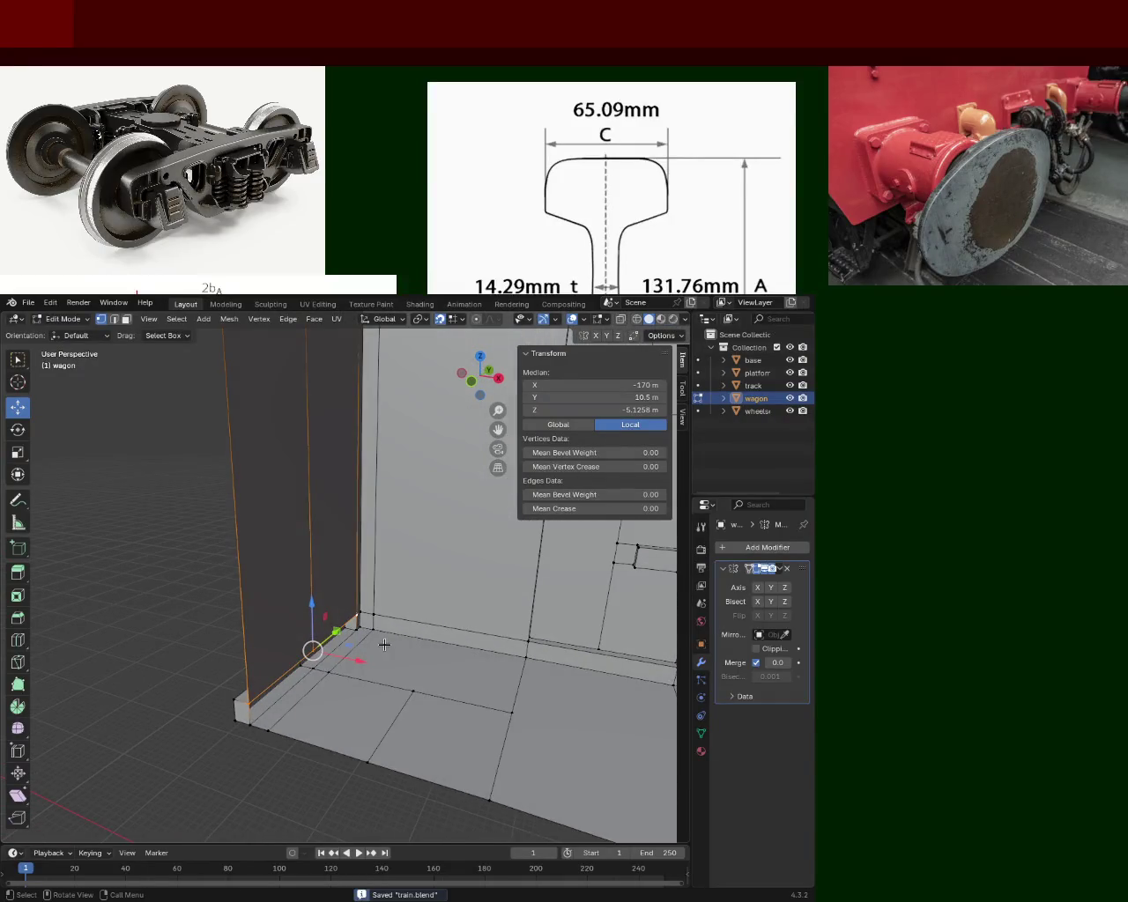
pyautogui.click(114, 320)
# Step: Select only the bottom corner edge of the wagon wall
pyautogui.click(266, 666)
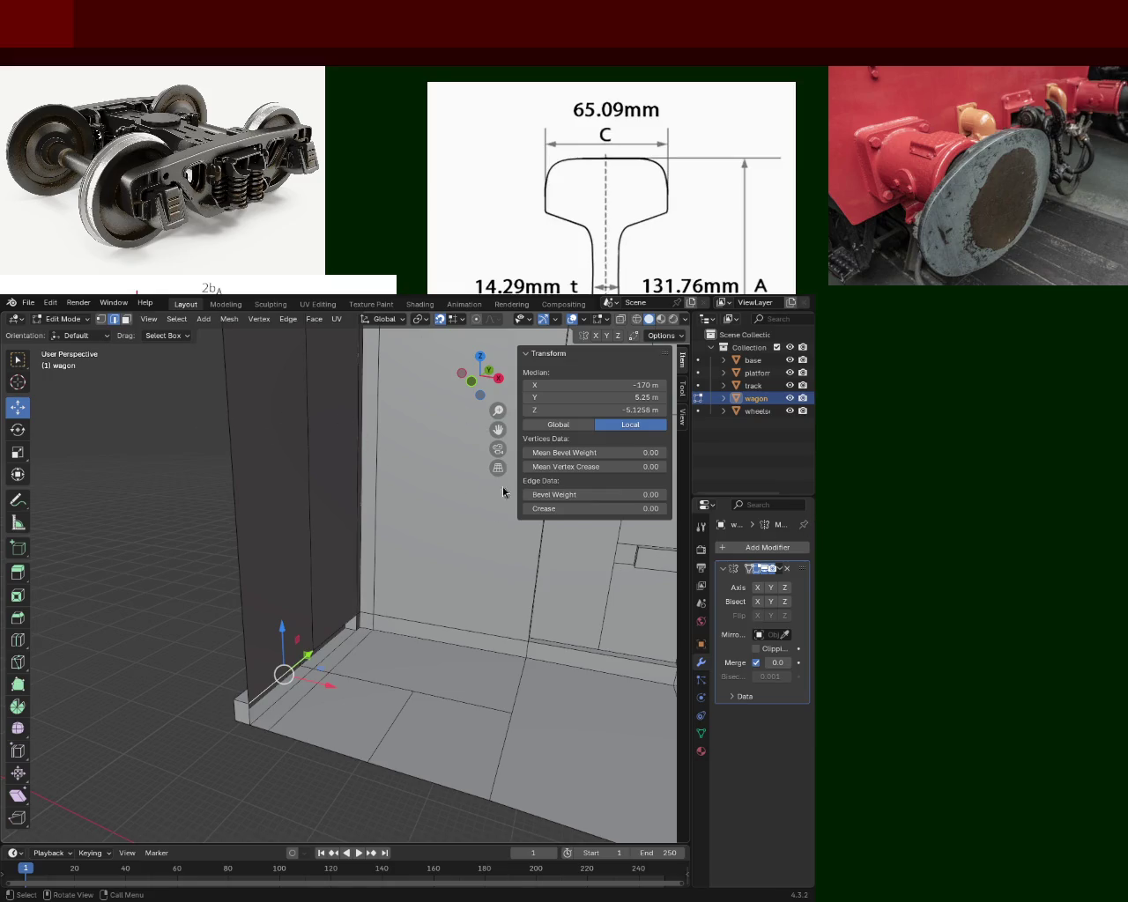
pyautogui.moveTo(395, 588)
pyautogui.mouseDown(button='middle')
pyautogui.moveTo(515, 571)
pyautogui.moveTo(300, 475)
pyautogui.moveTo(299, 516)
pyautogui.moveTo(150, 564)
pyautogui.mouseUp(button='middle')
# Step: In Vertex mode, select the base vertices along the wall's bottom edge, including the corner ones
pyautogui.click(100, 319)
pyautogui.click(104, 583)
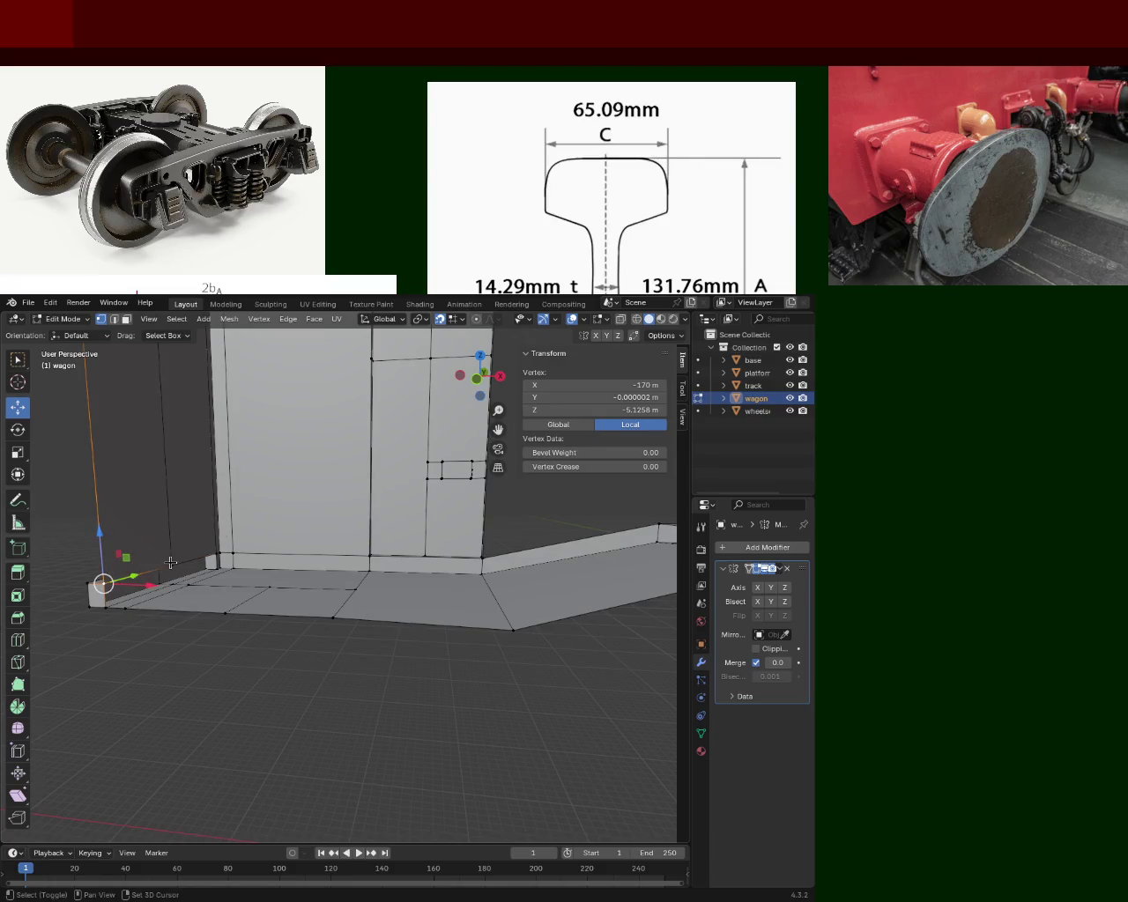
pyautogui.keyDown('shift'); pyautogui.click(218, 553); pyautogui.keyUp('shift')
pyautogui.keyDown('shift'); pyautogui.click(222, 550); pyautogui.keyUp('shift')
pyautogui.keyDown('shift'); pyautogui.click(227, 550); pyautogui.keyUp('shift')
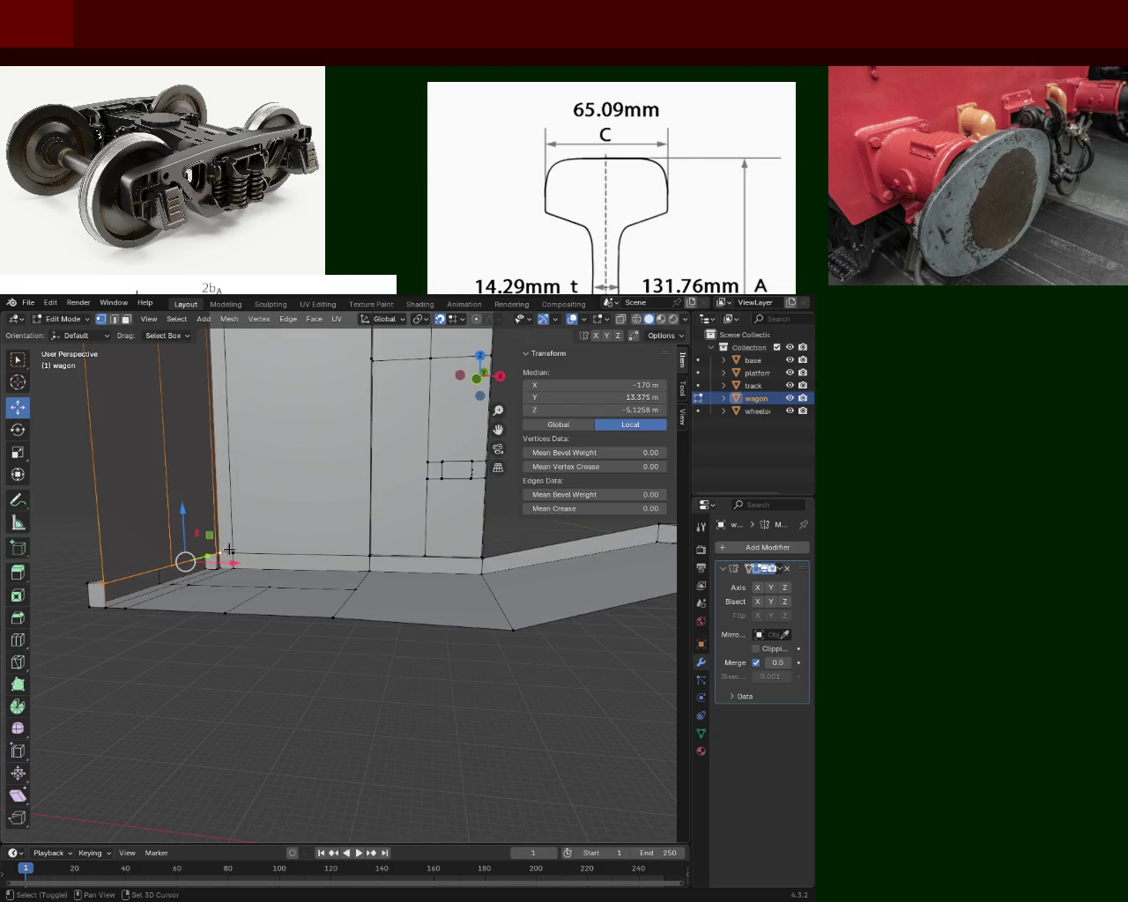
pyautogui.keyDown('shift'); pyautogui.click(369, 557); pyautogui.keyUp('shift')
pyautogui.moveTo(369, 557)
pyautogui.mouseDown(button='middle')
pyautogui.moveTo(375, 603)
pyautogui.moveTo(405, 608)
pyautogui.moveTo(302, 527)
pyautogui.mouseUp(button='middle')
pyautogui.keyDown('shift'); pyautogui.click(408, 531); pyautogui.keyUp('shift')
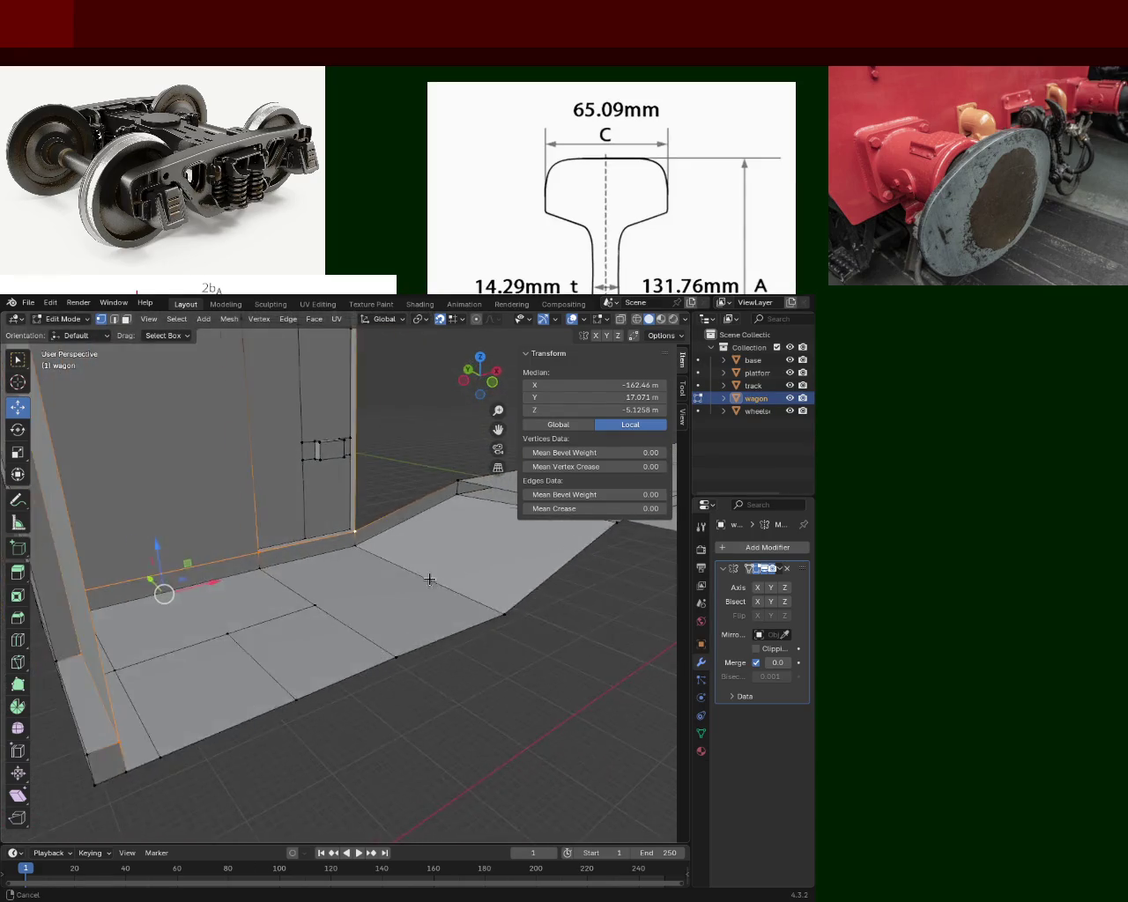
pyautogui.keyDown('shift'); pyautogui.click(277, 468); pyautogui.keyUp('shift')
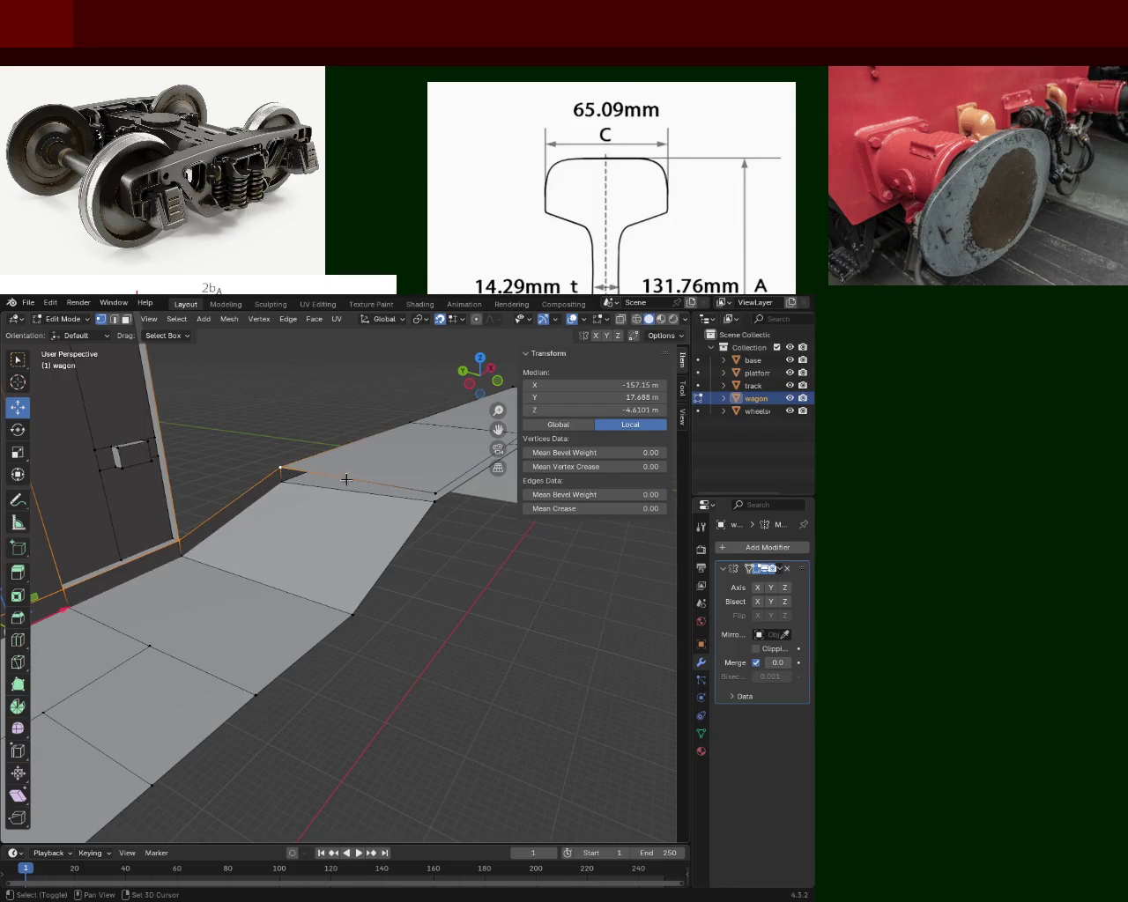
# Step: Deselect the stray platform edge and save train.blend again
pyautogui.moveTo(380, 516)
pyautogui.mouseDown(button='middle')
pyautogui.moveTo(476, 517)
pyautogui.moveTo(316, 477)
pyautogui.moveTo(289, 524)
pyautogui.moveTo(308, 478)
pyautogui.moveTo(315, 537)
pyautogui.moveTo(250, 544)
pyautogui.moveTo(444, 503)
pyautogui.moveTo(345, 562)
pyautogui.mouseUp(button='middle')
pyautogui.keyDown('shift'); pyautogui.click(477, 517); pyautogui.keyUp('shift')
pyautogui.scroll(-3, 288, 489)
pyautogui.scroll(5, 445, 504)
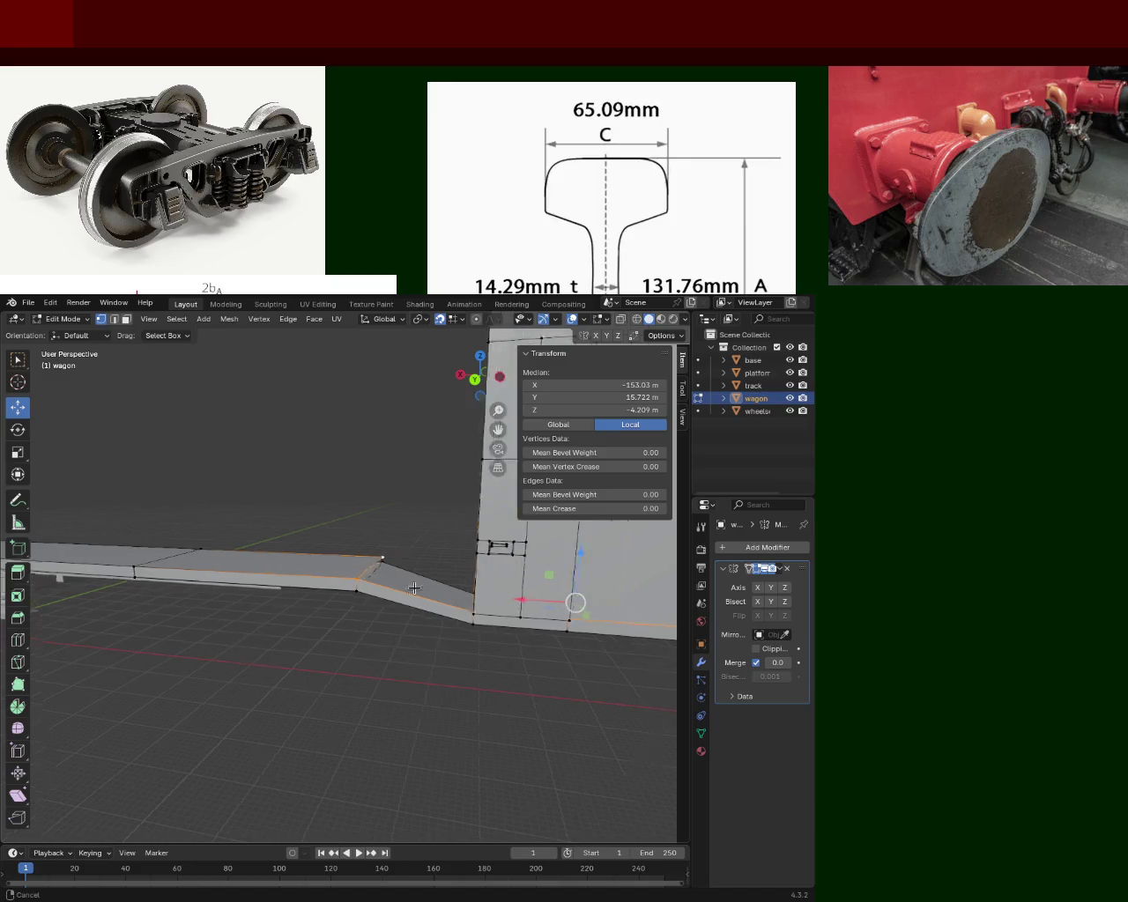
pyautogui.hotkey('ctrl', 's')
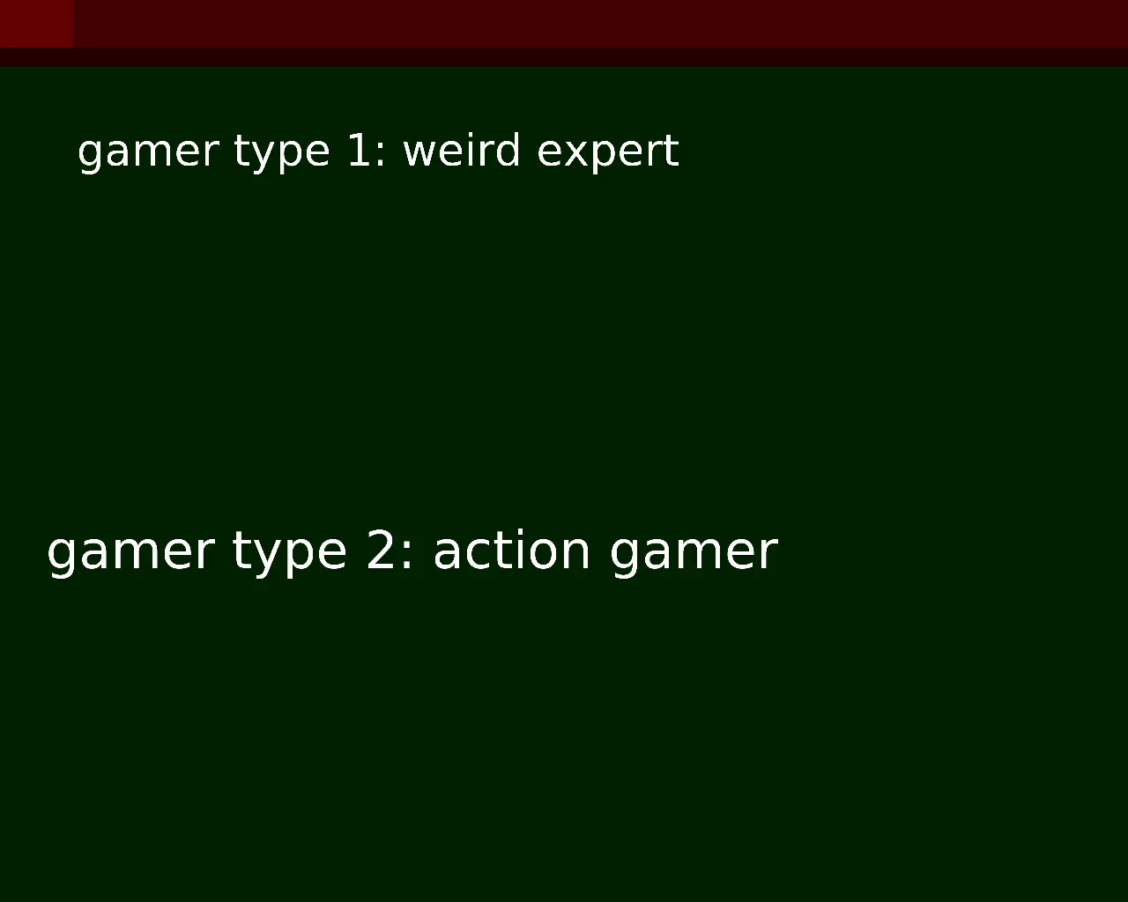
# Step: Type 'ghost and goblins' under the type 1 heading and begin 'street fighter' under type 2
pyautogui.write('ghost and g')
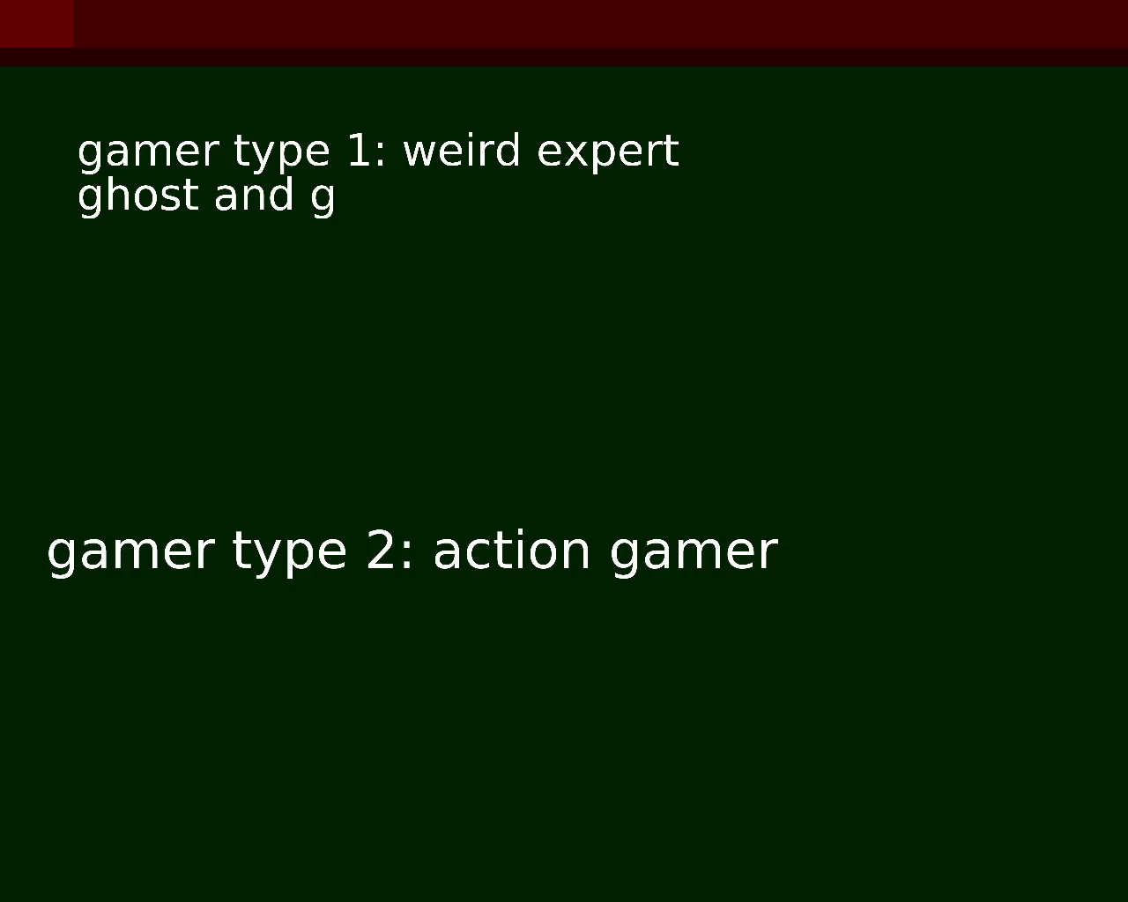
pyautogui.write('oblisn')
pyautogui.press('BackSpace')
pyautogui.press('BackSpace')
pyautogui.write('ns')
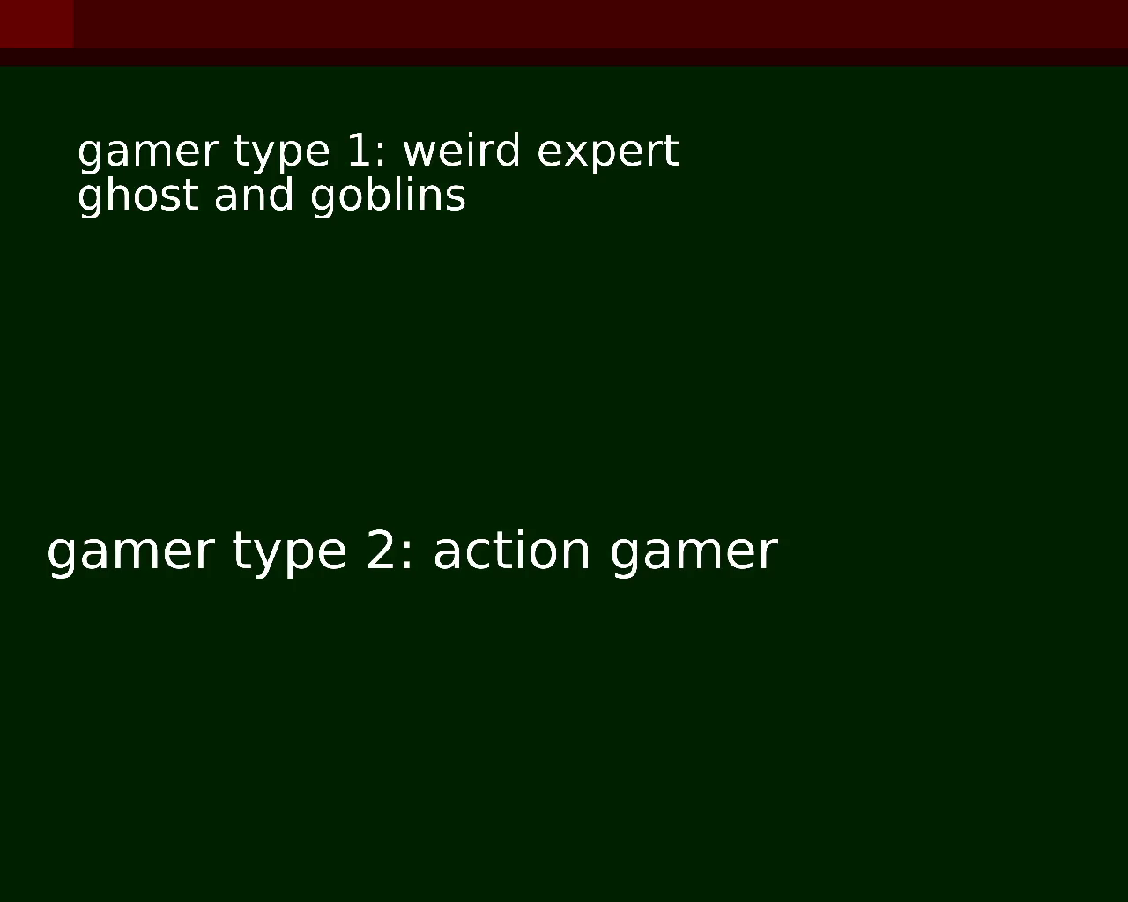
pyautogui.write('street figh')
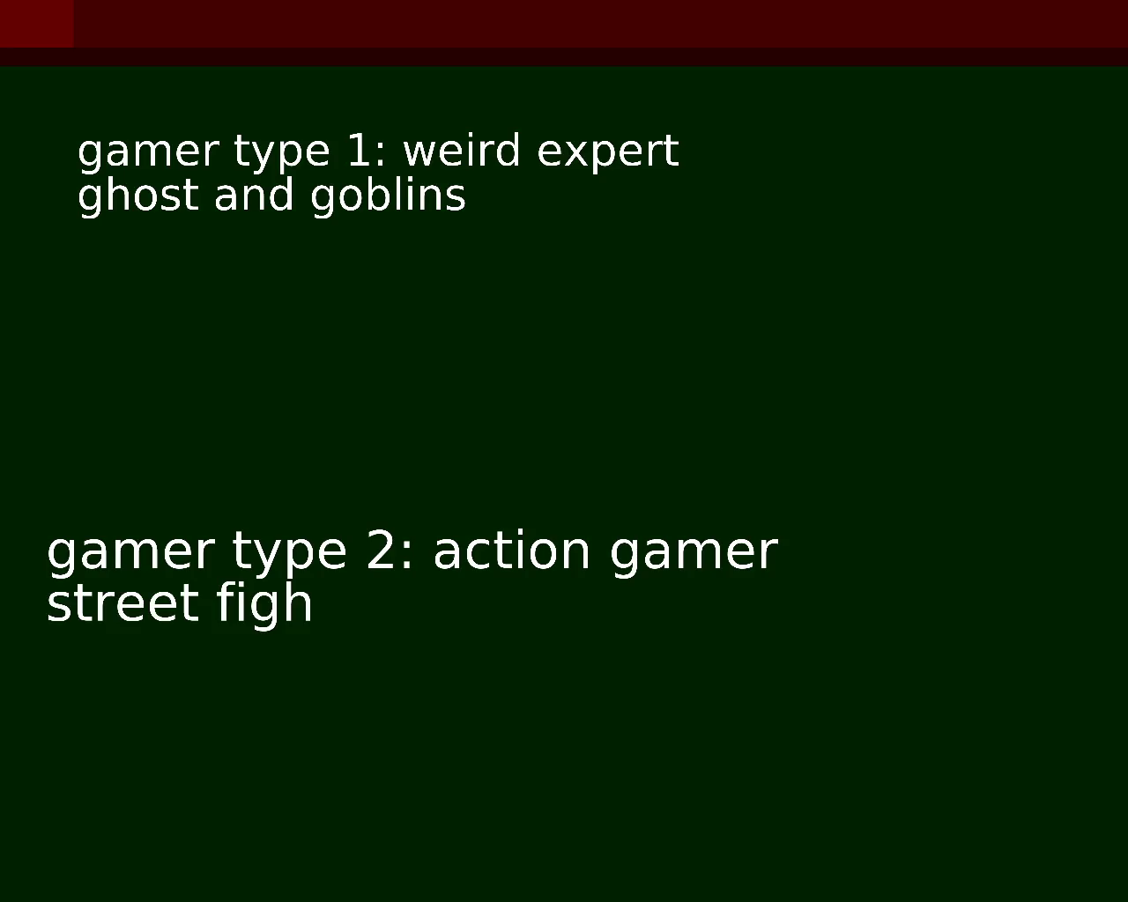
pyautogui.write('etr')
pyautogui.press('BackSpace')
pyautogui.press('BackSpace')
# Step: Finish 'street fighter', add 'mortal kombat' below it, and add a 'mario' line
pyautogui.write('r')
pyautogui.press('Return')
pyautogui.write('mortla')
pyautogui.press('BackSpace')
pyautogui.press('BackSpace')
pyautogui.write('al')
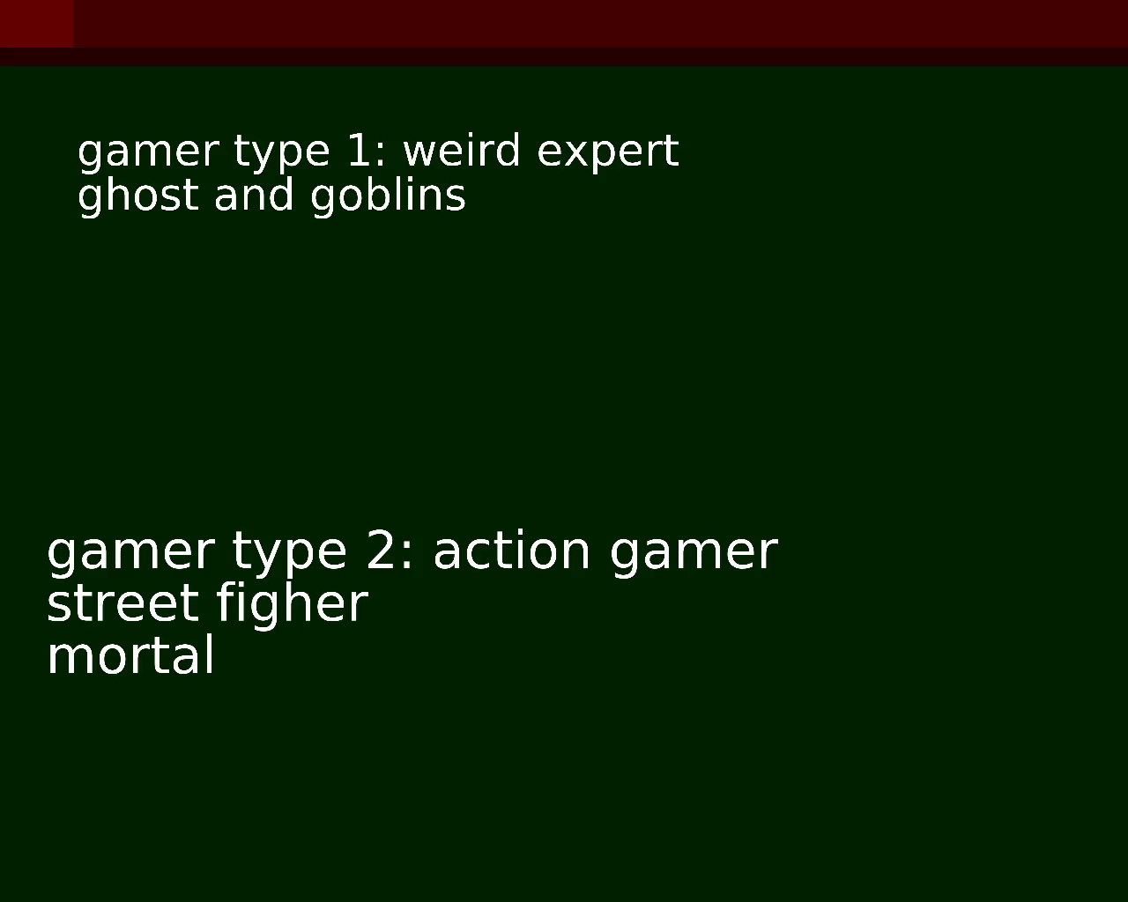
pyautogui.write(' ko')
pyautogui.write('mbat')
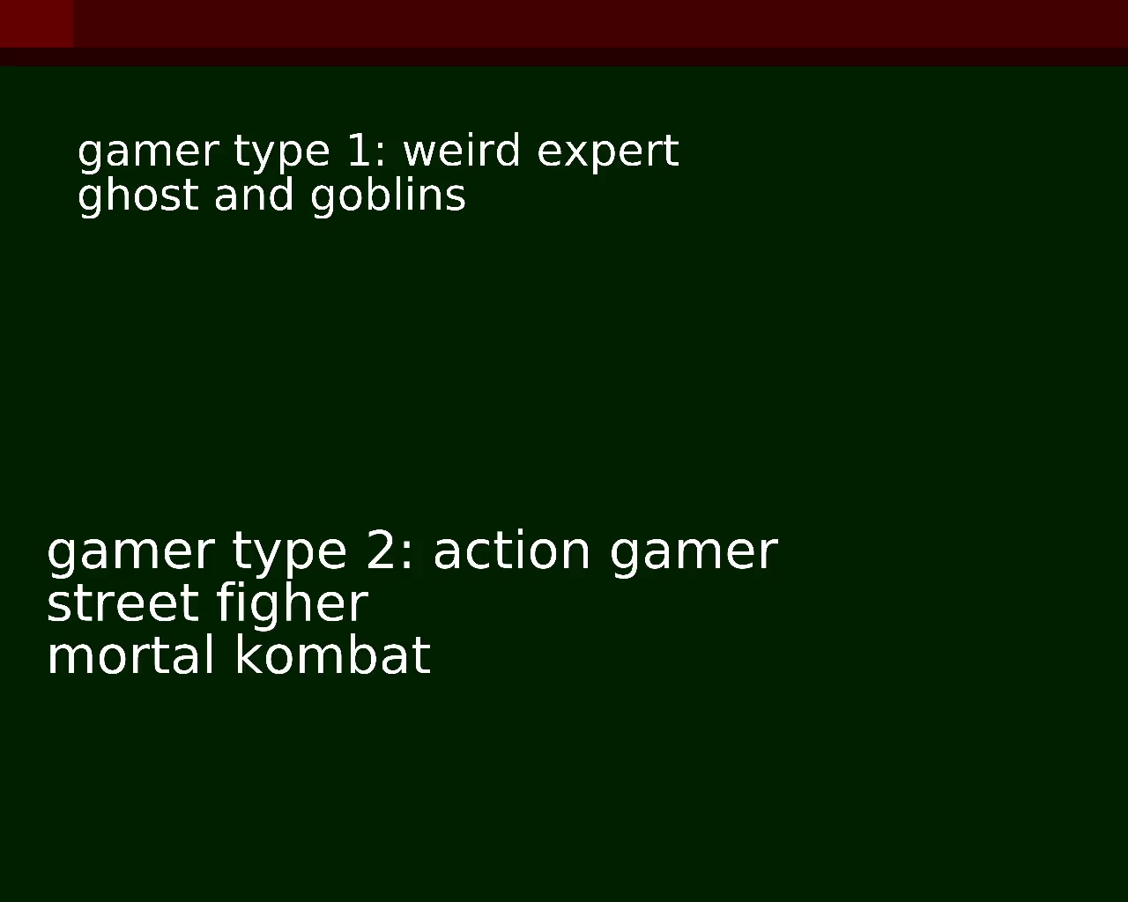
pyautogui.write('t')
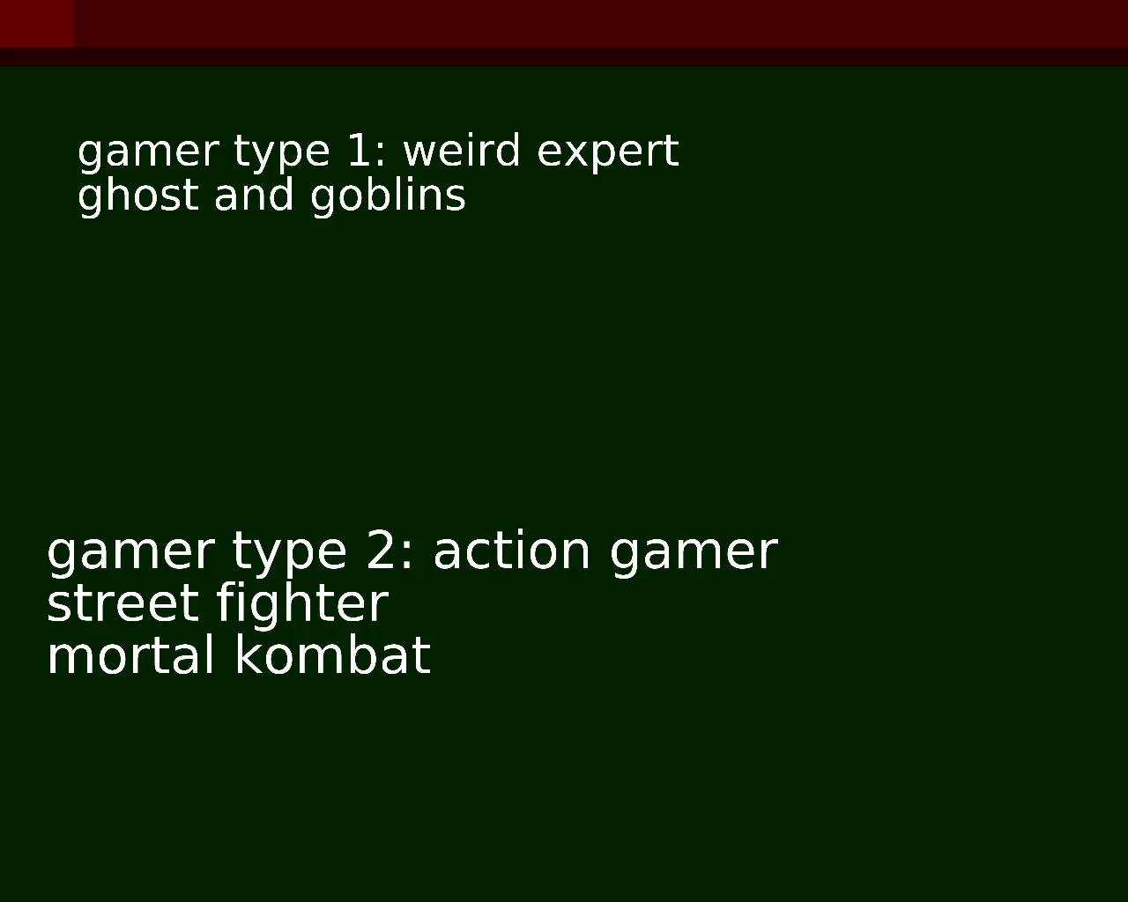
pyautogui.press('Return')
pyautogui.write('mario')
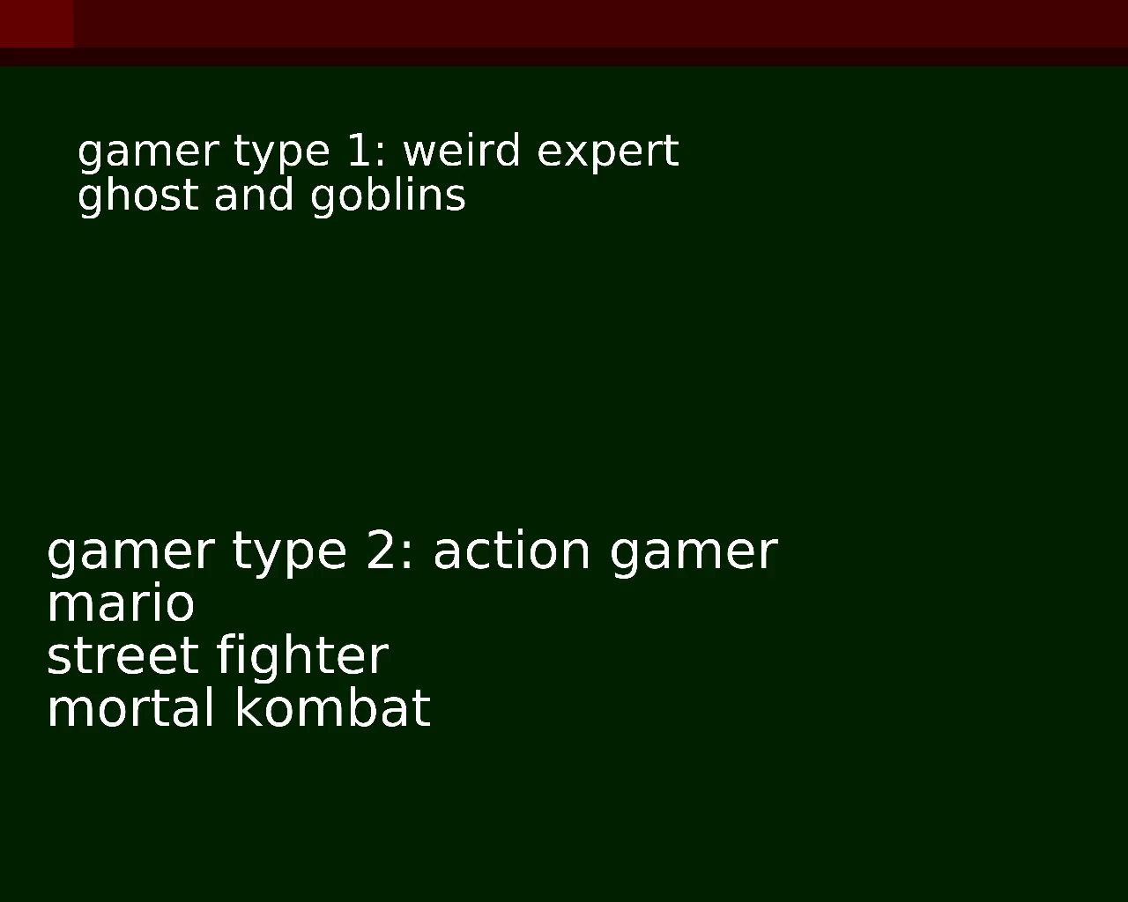
# Step: Add 'ice hockey' as a second game under the weird expert heading
pyautogui.write('ice hock')
pyautogui.press('BackSpace')
pyautogui.write('ck')
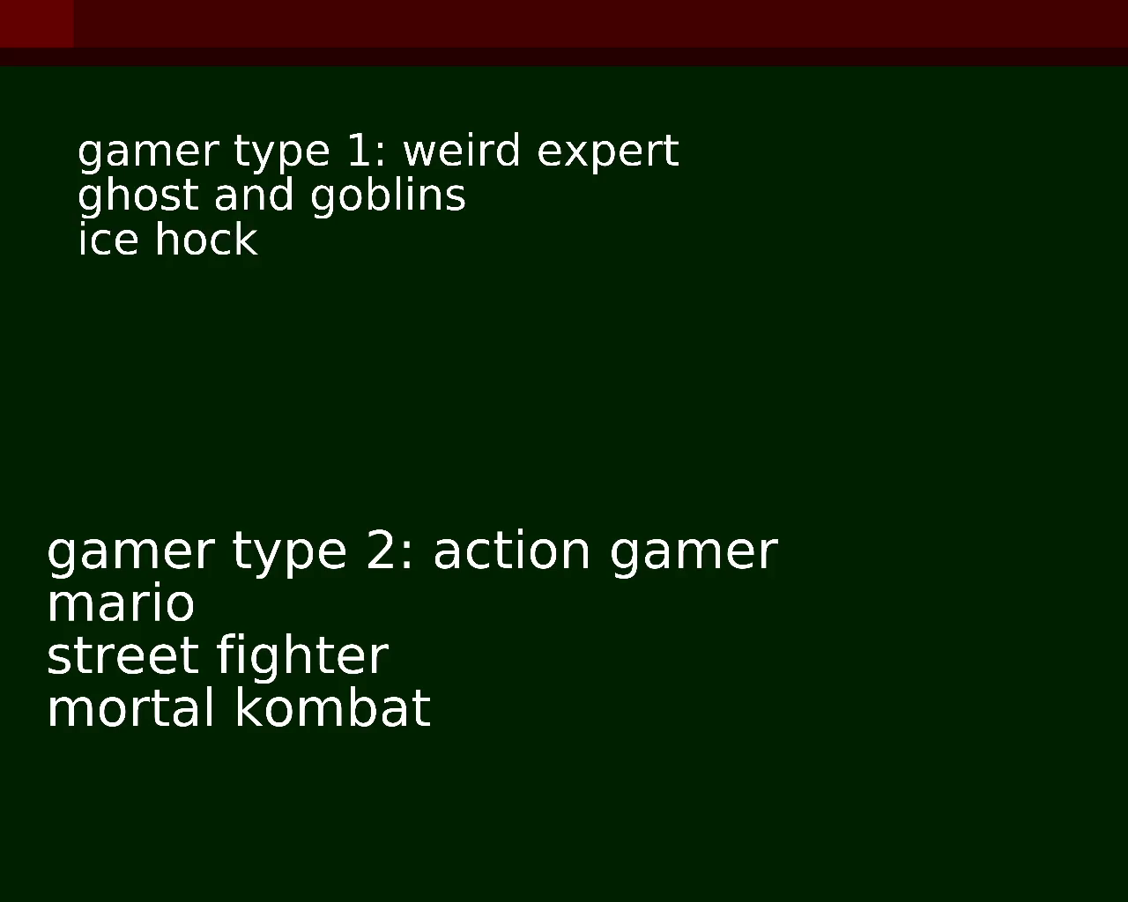
pyautogui.write('ey')
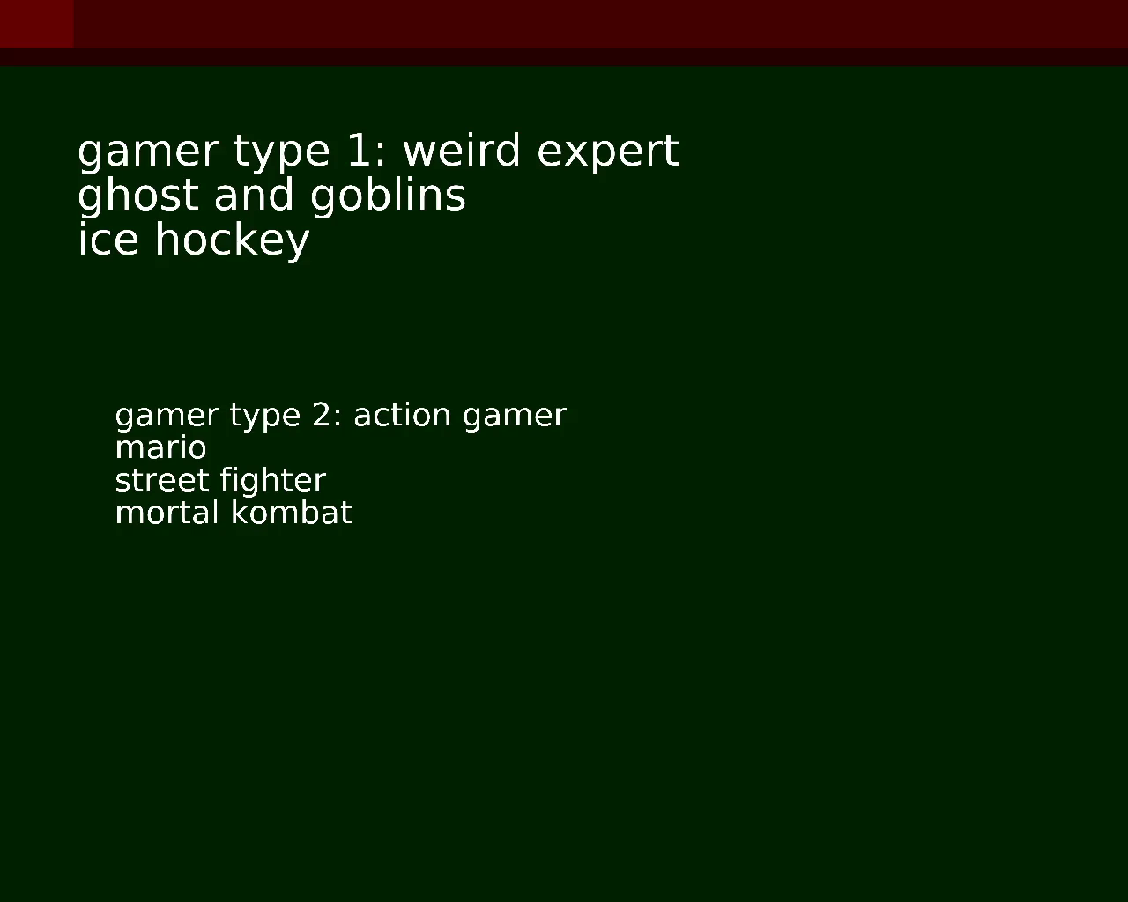
# Step: Type 'rush n attack' and 'ice climber' on new lines
pyautogui.write('rush n a')
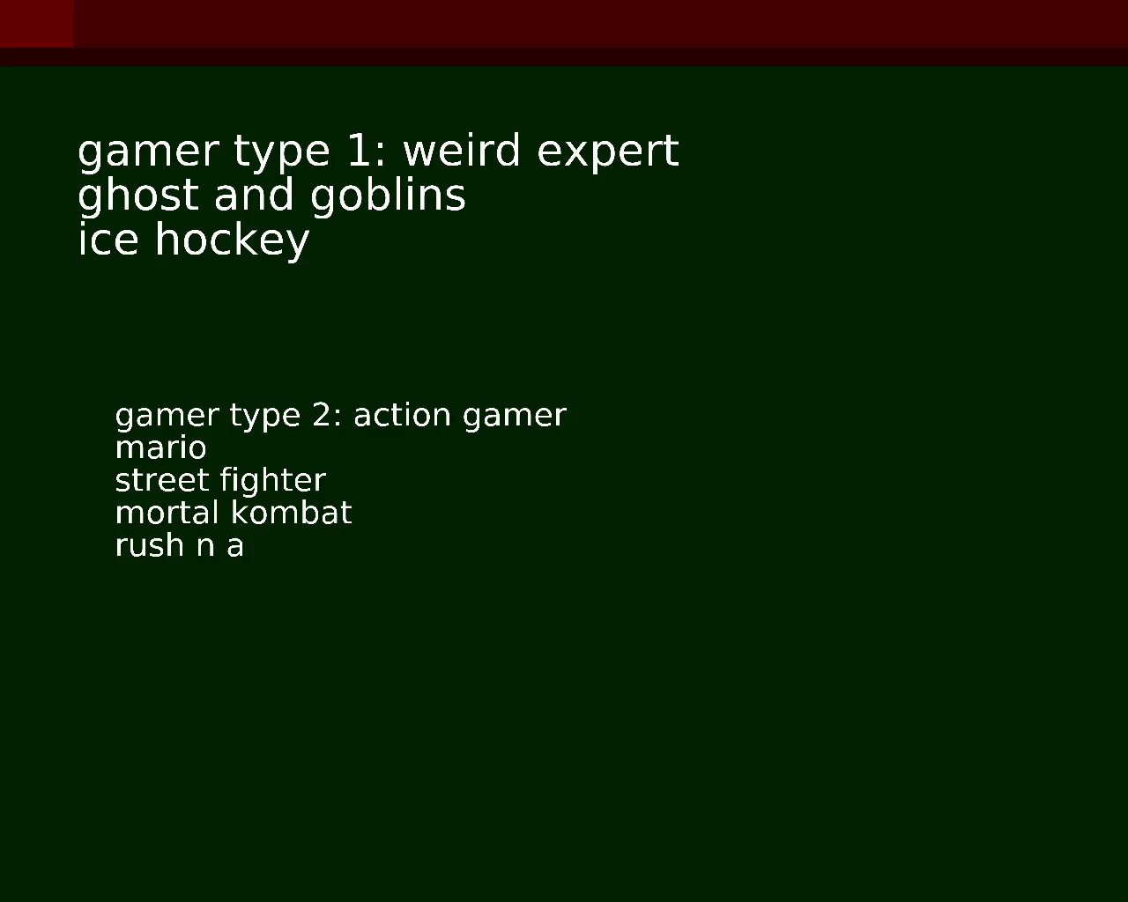
pyautogui.write('ttack')
pyautogui.press('Return')
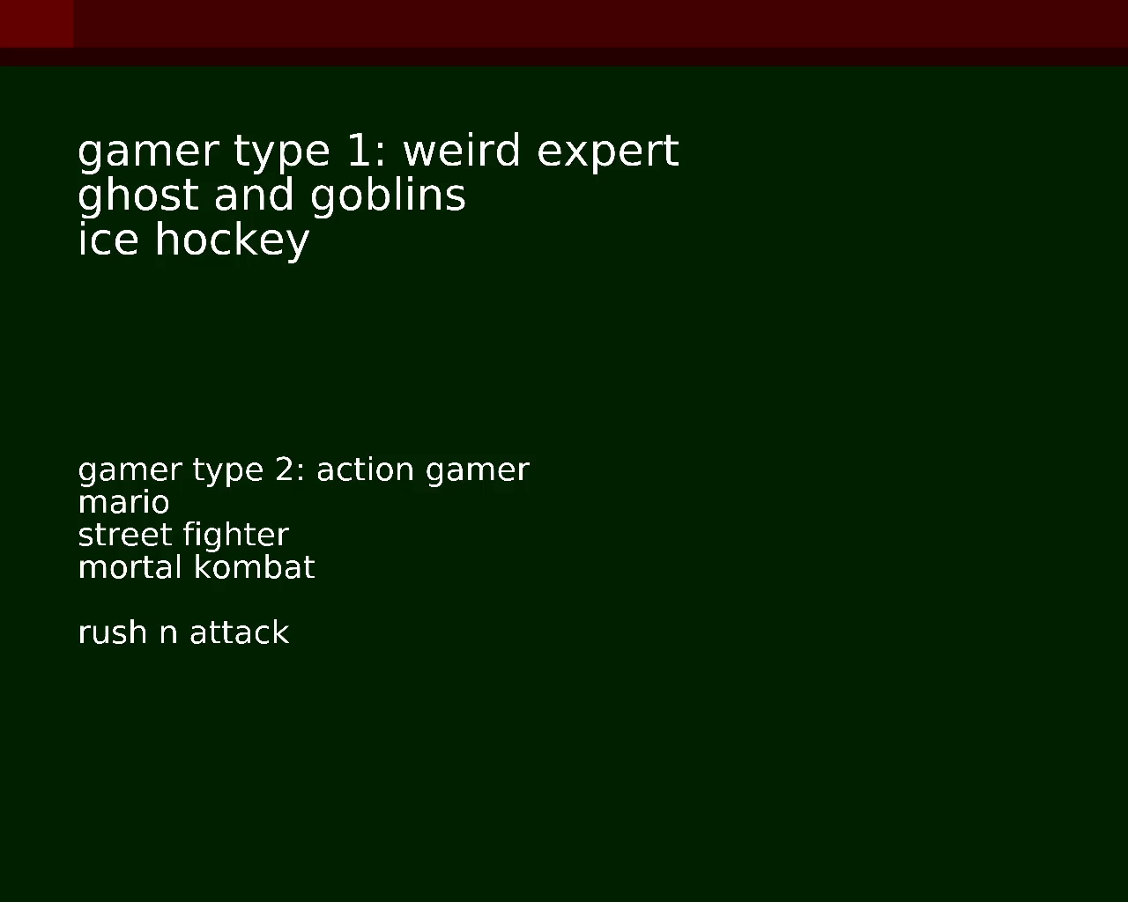
pyautogui.write('ice climber')
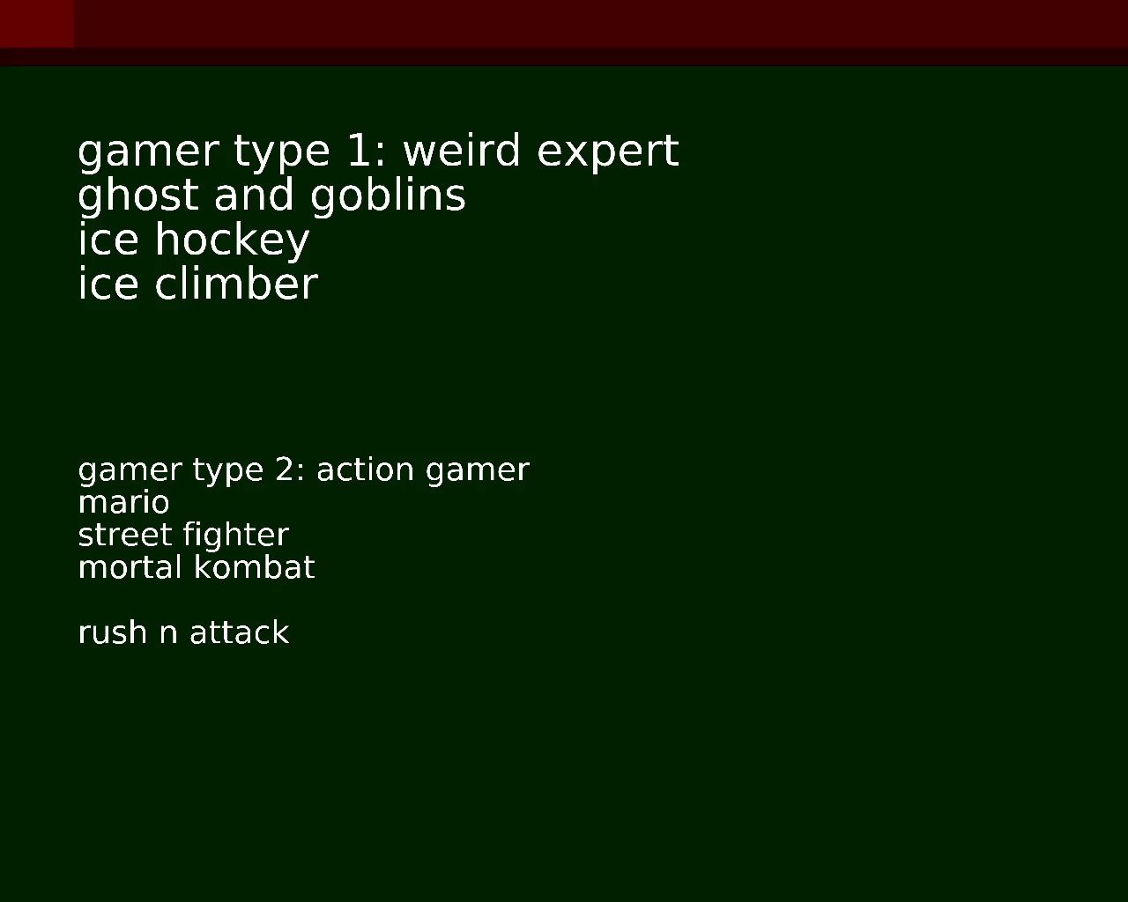
# Step: Add 'turtes' to the action gamer list and delete the blank line above 'rush n attack'
pyautogui.write('trtl')
pyautogui.press('BackSpace')
pyautogui.press('BackSpace')
pyautogui.press('BackSpace')
pyautogui.write('utr')
pyautogui.press('BackSpace')
pyautogui.press('BackSpace')
pyautogui.write('rtes')
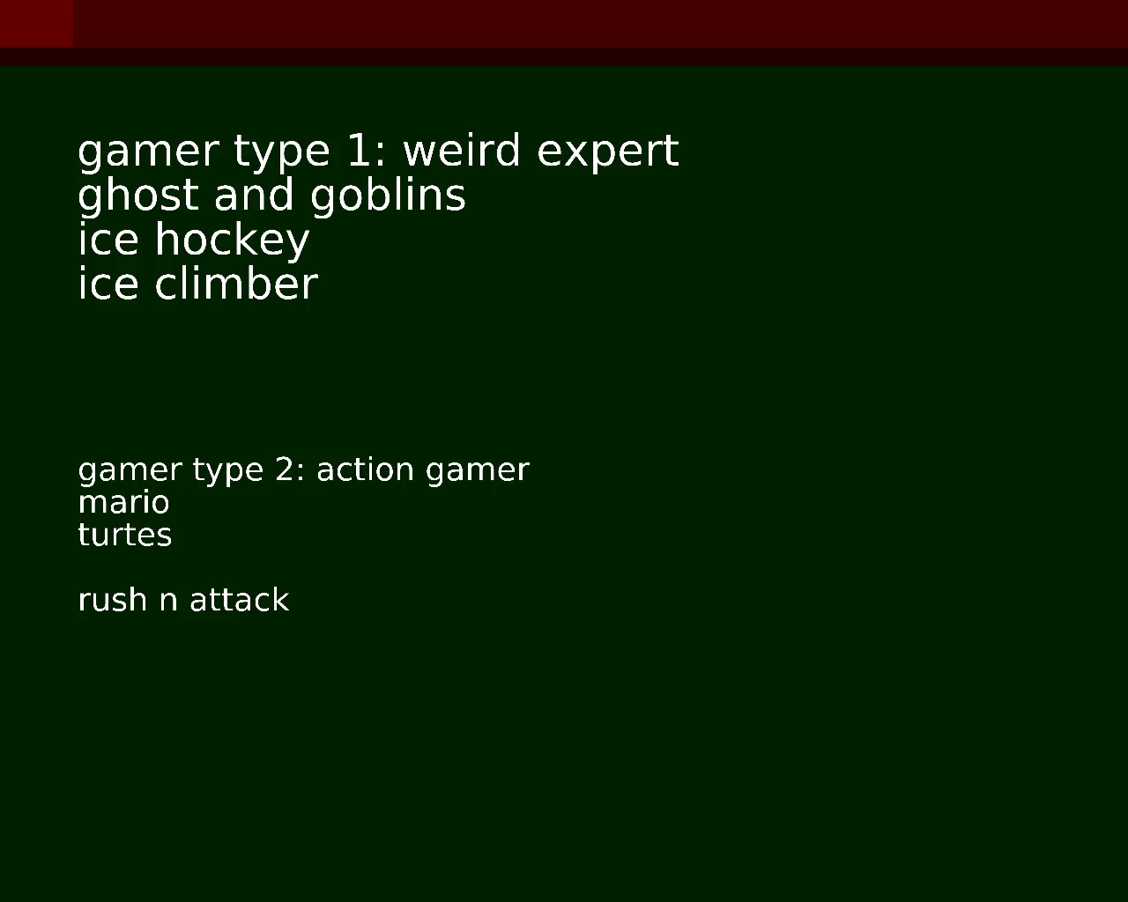
pyautogui.press('Delete')
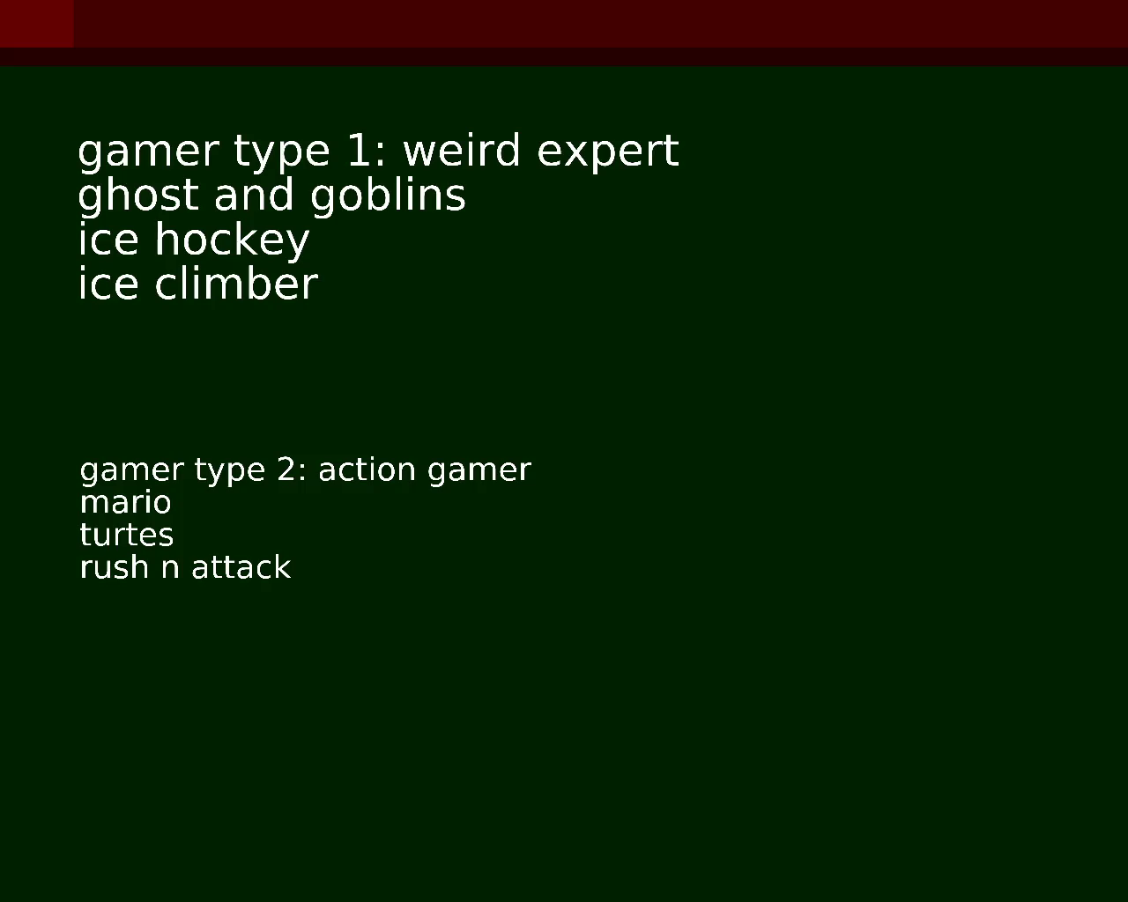
# Step: Type 'mega man' and 'journey to silius' as new lines after rush n attack in the type 2 list
pyautogui.write('mega')
pyautogui.write(' man')
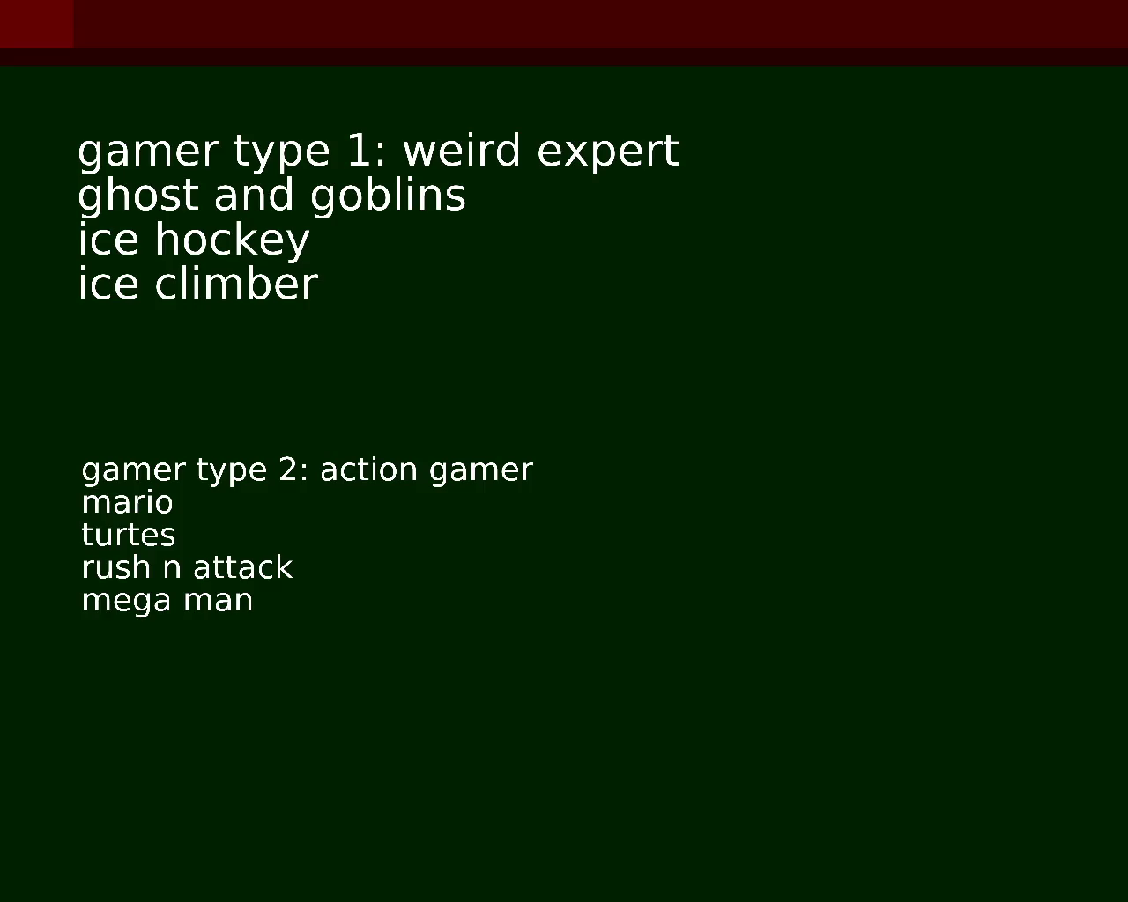
pyautogui.write('journey to silius')
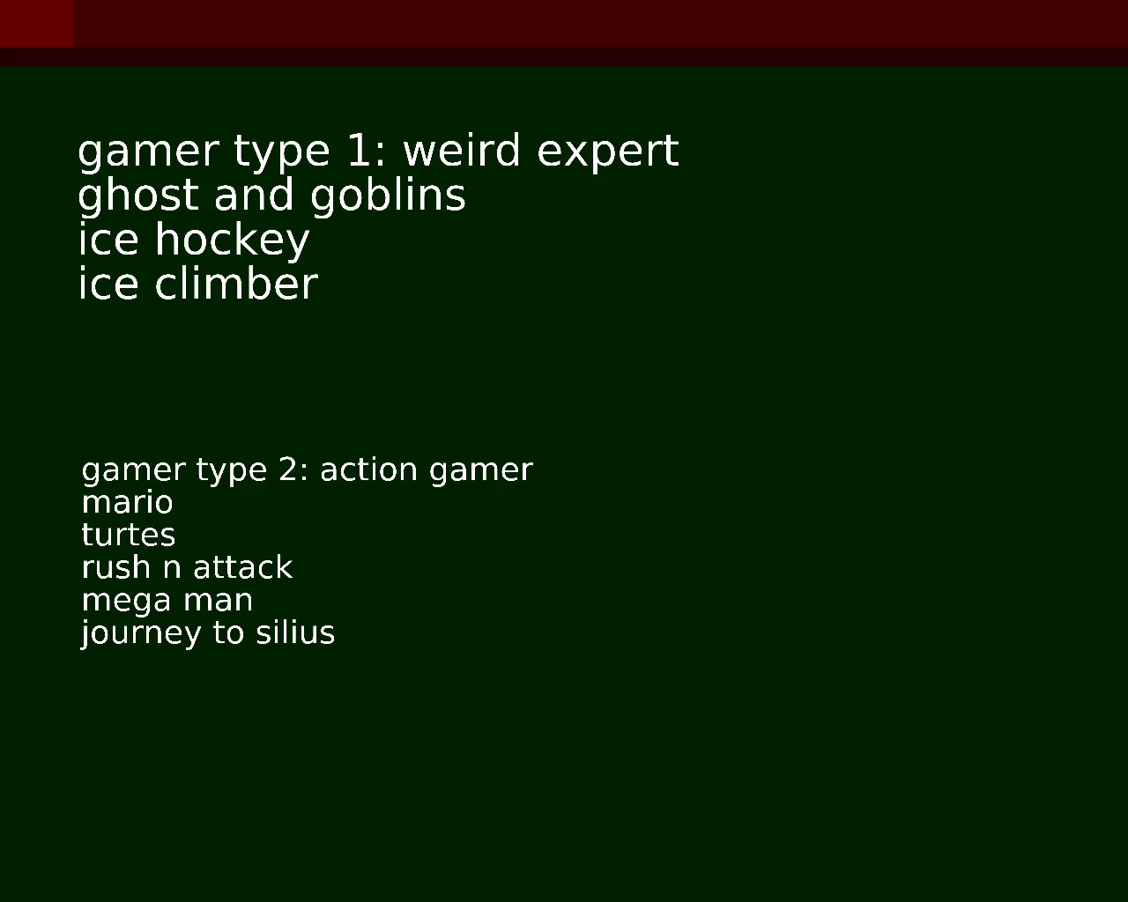
# Step: Insert 'zelda' and 'final fantasy' on new lines after ghost and goblins in the weird expert list
pyautogui.press('Return')
pyautogui.write('zelda')
pyautogui.press('Return')
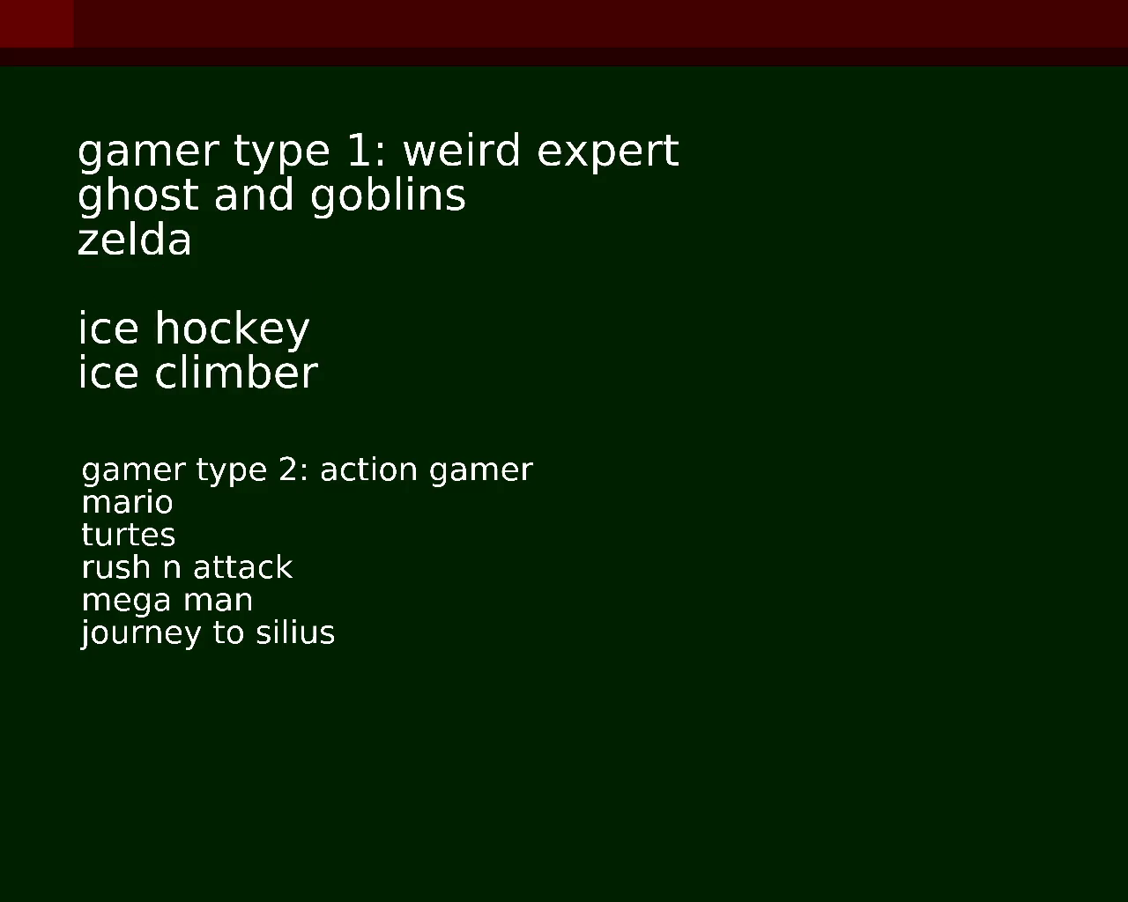
pyautogui.write('final t')
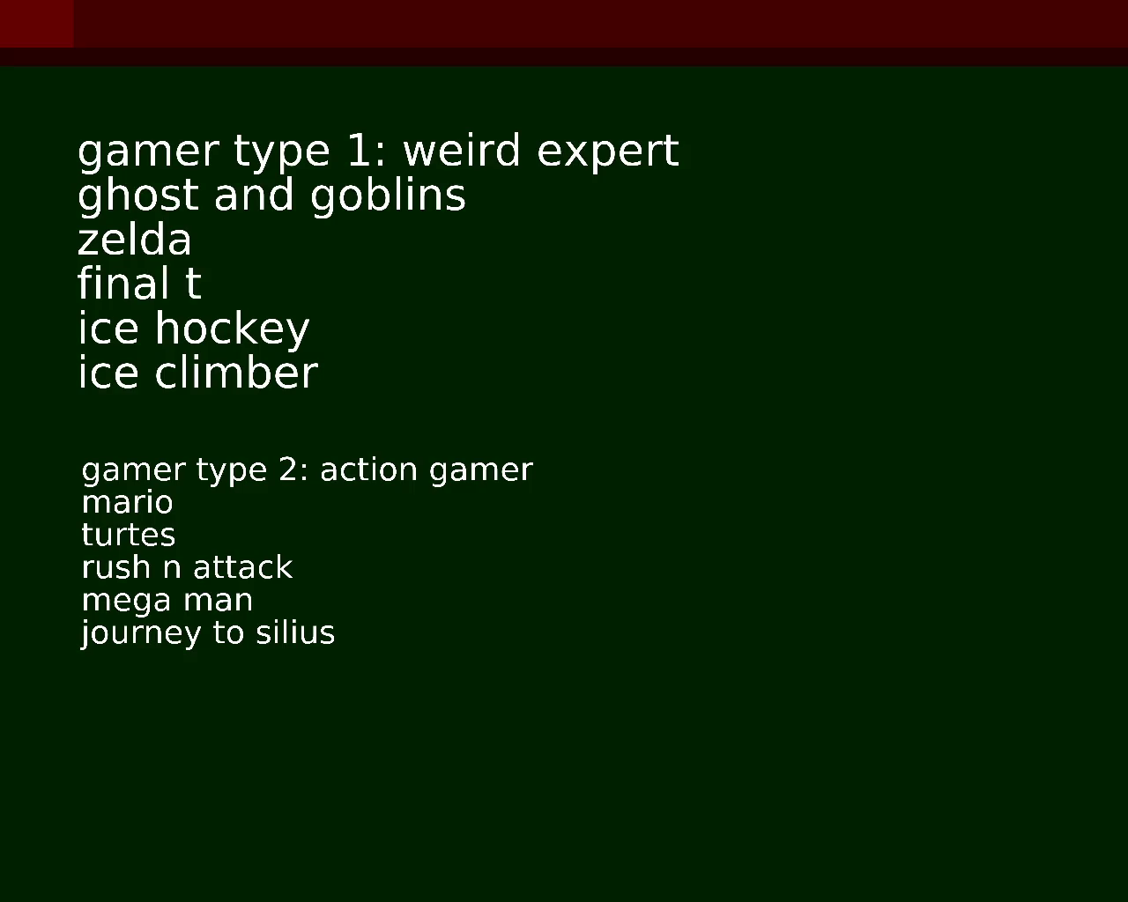
pyautogui.press('BackSpace')
pyautogui.write('fantasy')
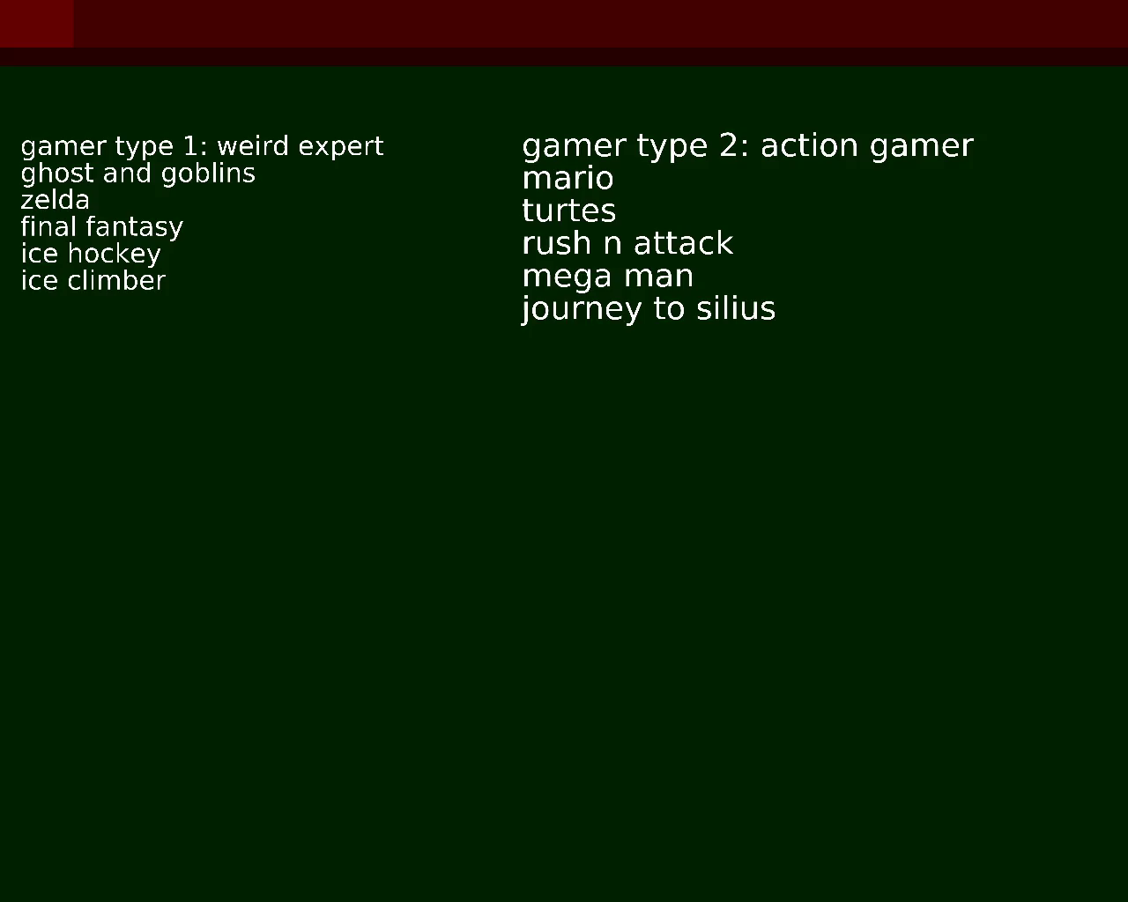
# Step: Rename the type 2 heading to 'lousy action gamer' and add 'Chip 'N Dale' to its list
pyautogui.write('lo')
pyautogui.press('BackSpace')
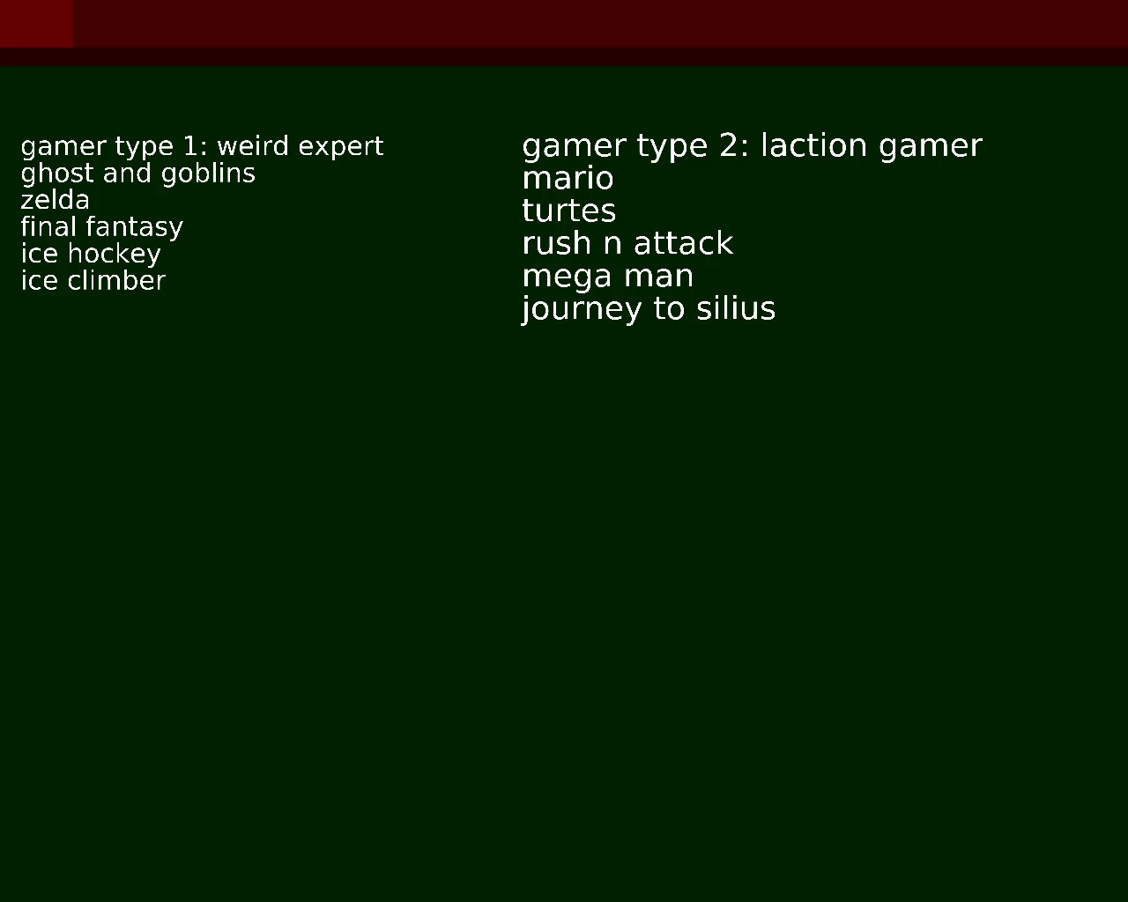
pyautogui.write('ousy')
pyautogui.write('Ikari Warriors')
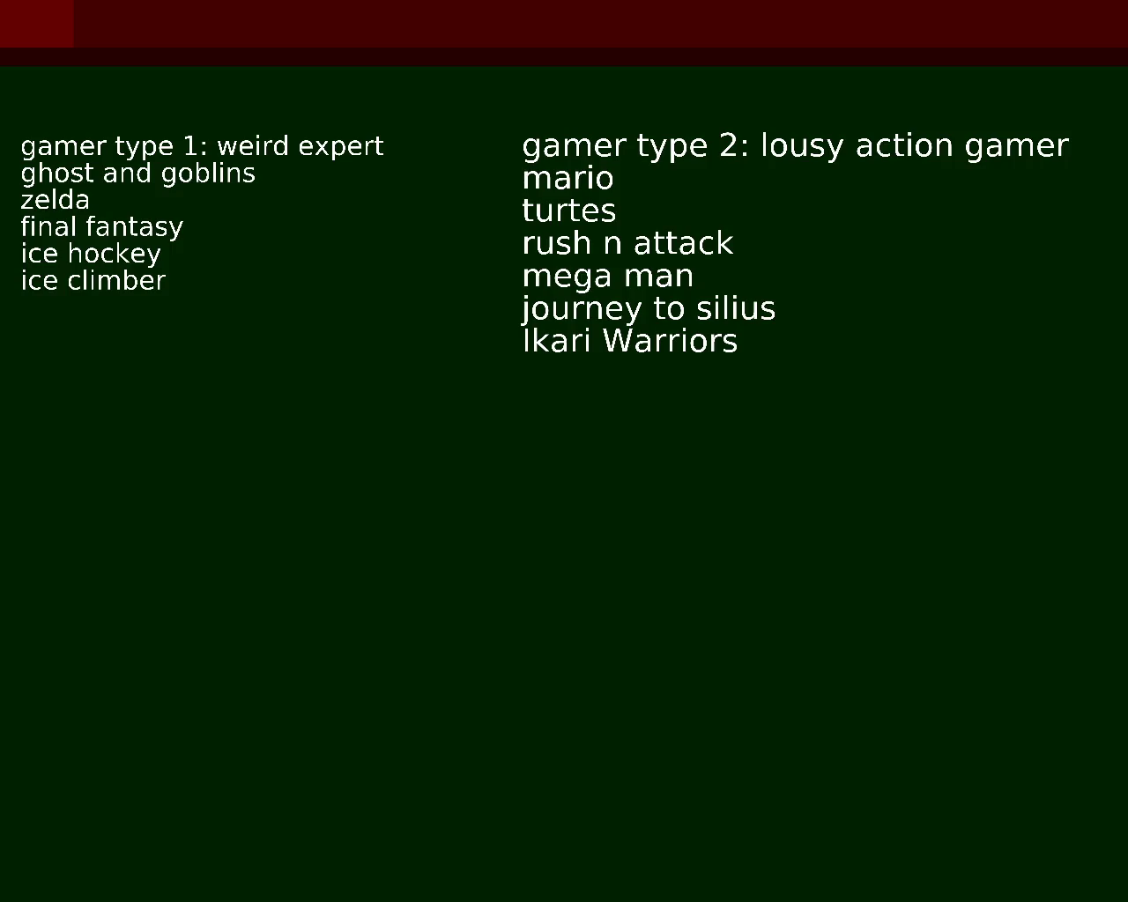
pyautogui.write("Chip 'N Dale:")
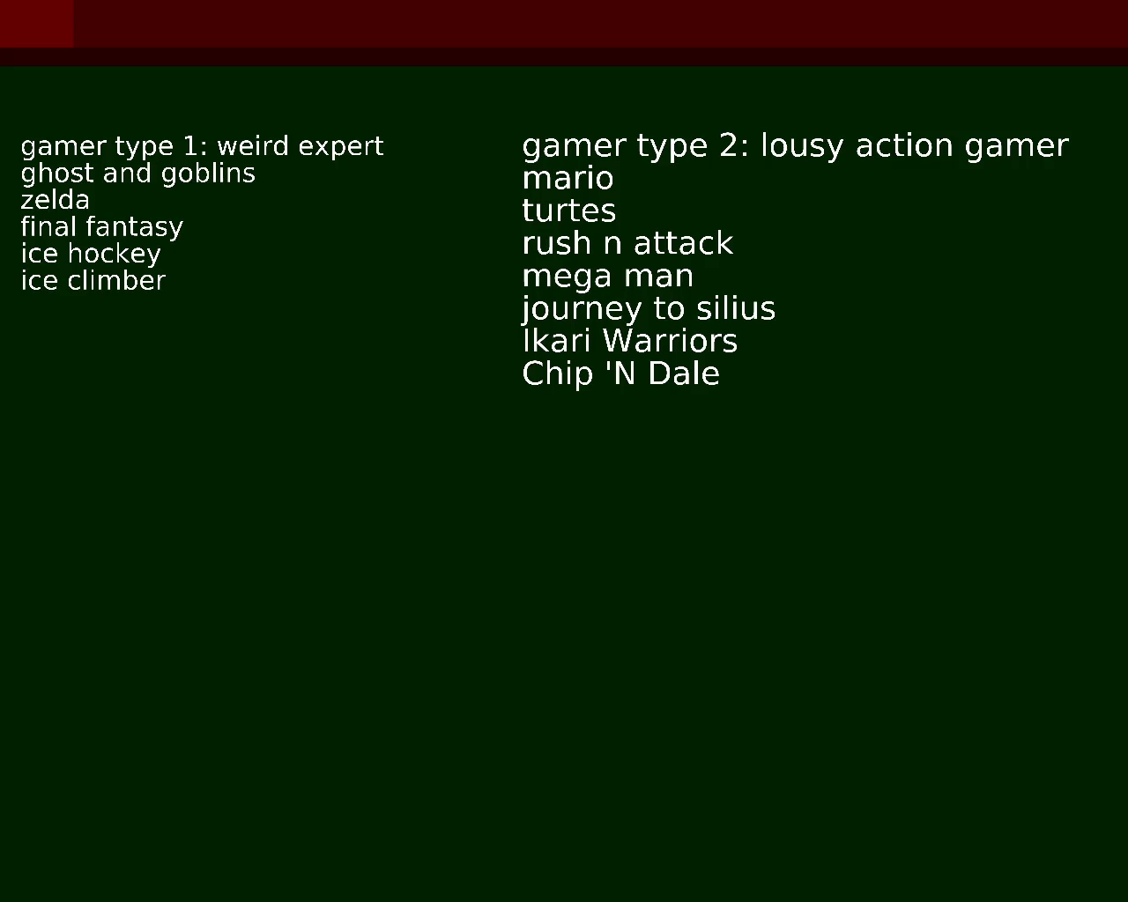
# Step: Move the text cursor to the end of the Chip 'N Dale line in the type 2 list
pyautogui.press('Right')
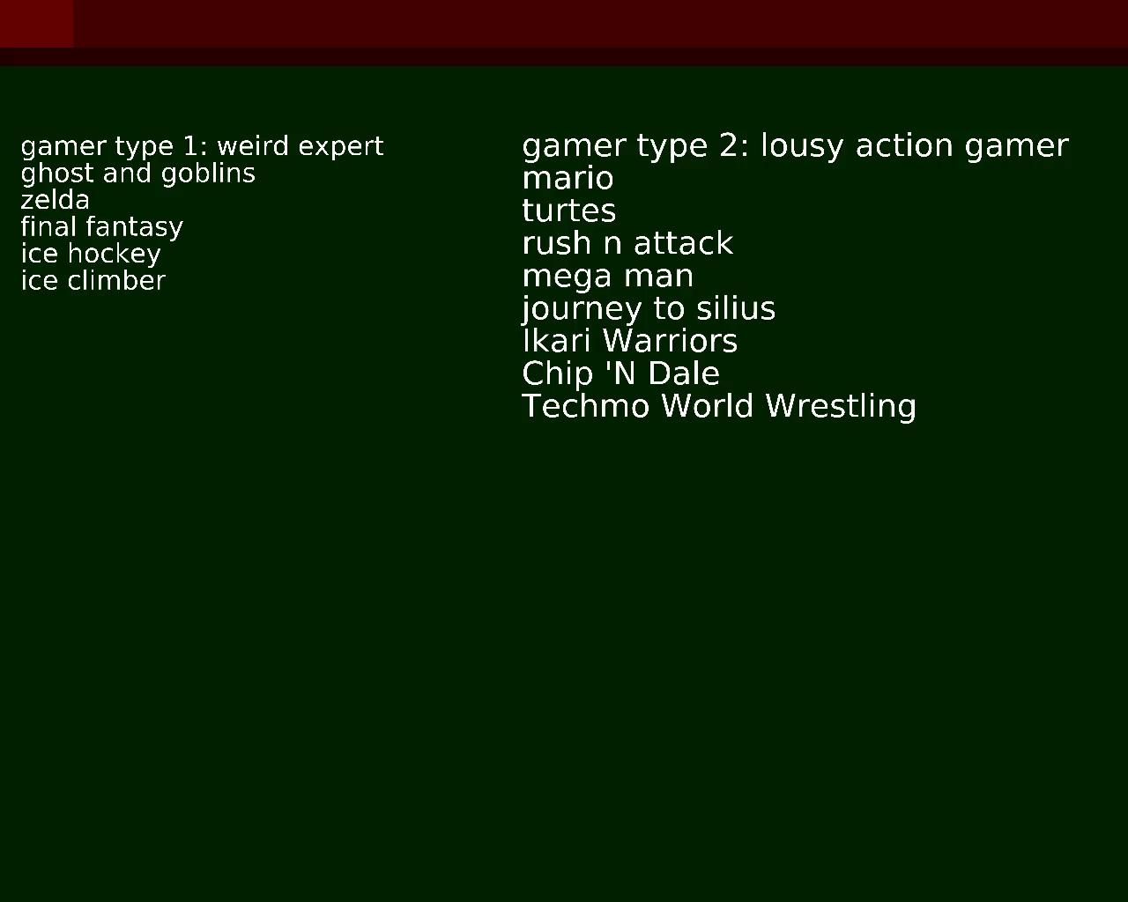
# Step: Add 'contra' and 'rygar' to the type 2 list and correct 'turtes' to 'turtles'
pyautogui.press('space')
pyautogui.write('Kung Fu')
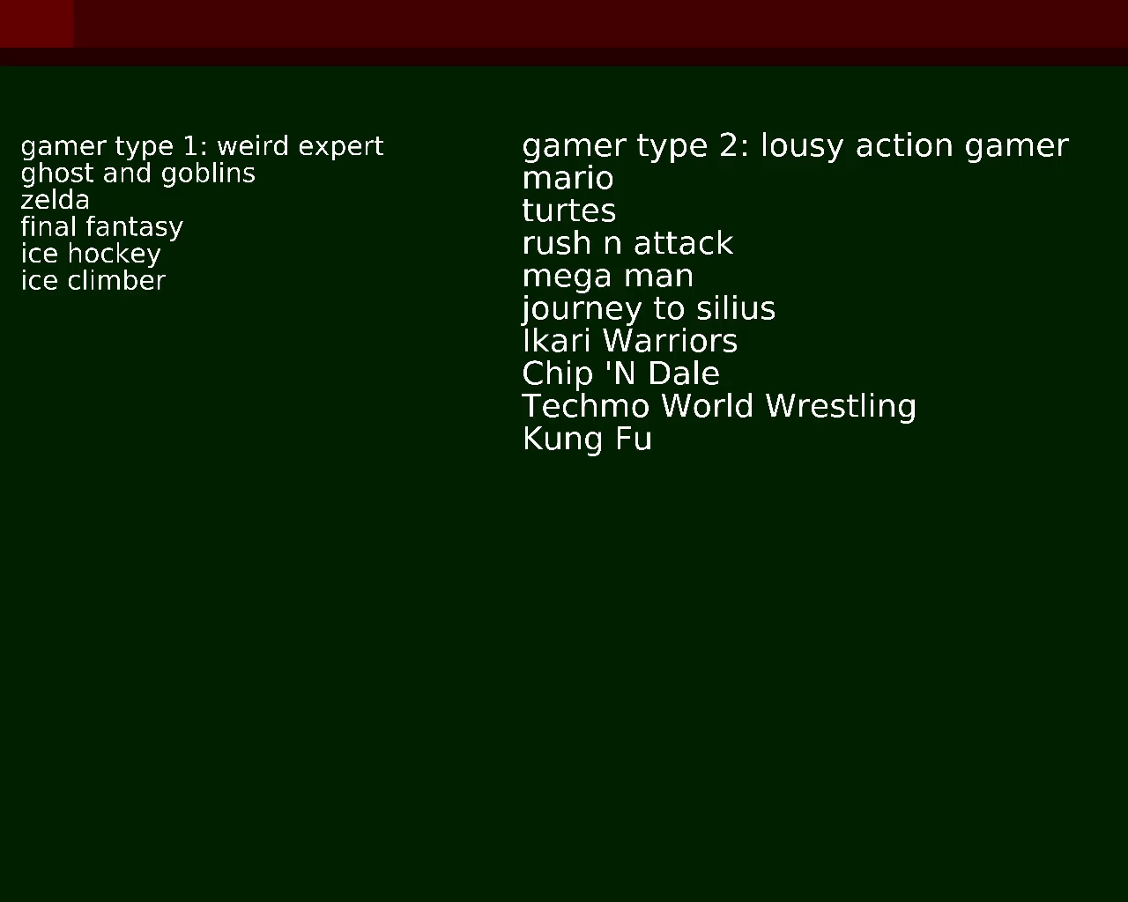
pyautogui.write('contra')
pyautogui.write('rygar')
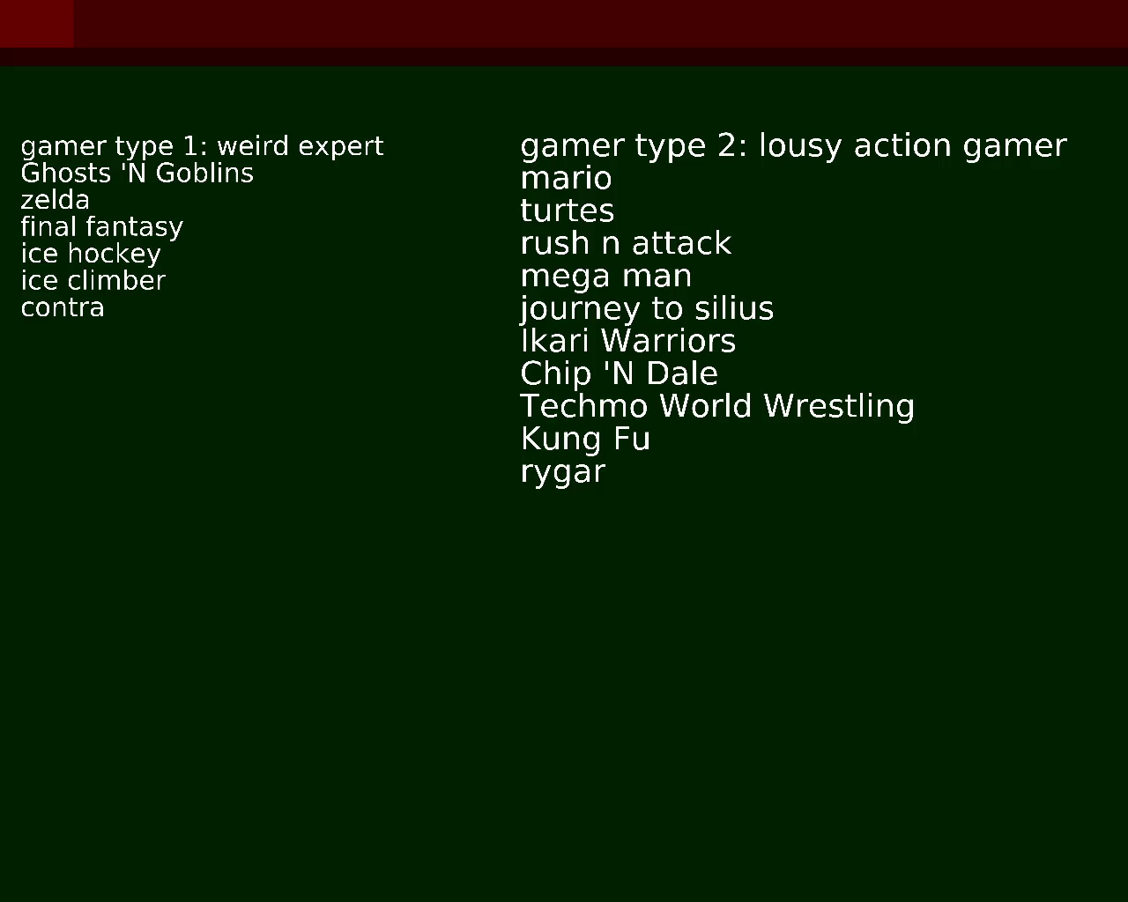
pyautogui.press('BackSpace')
pyautogui.press('BackSpace')
pyautogui.press('BackSpace')
pyautogui.write('urtles')
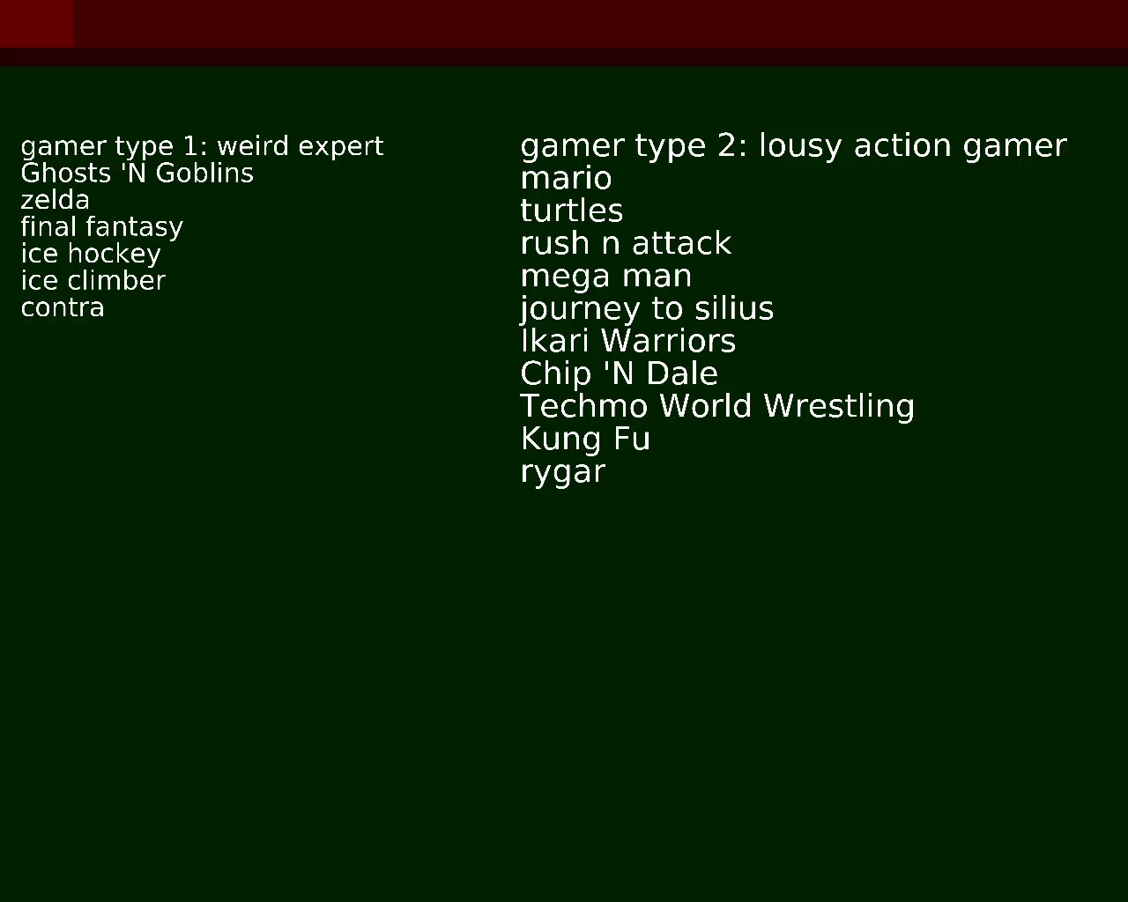
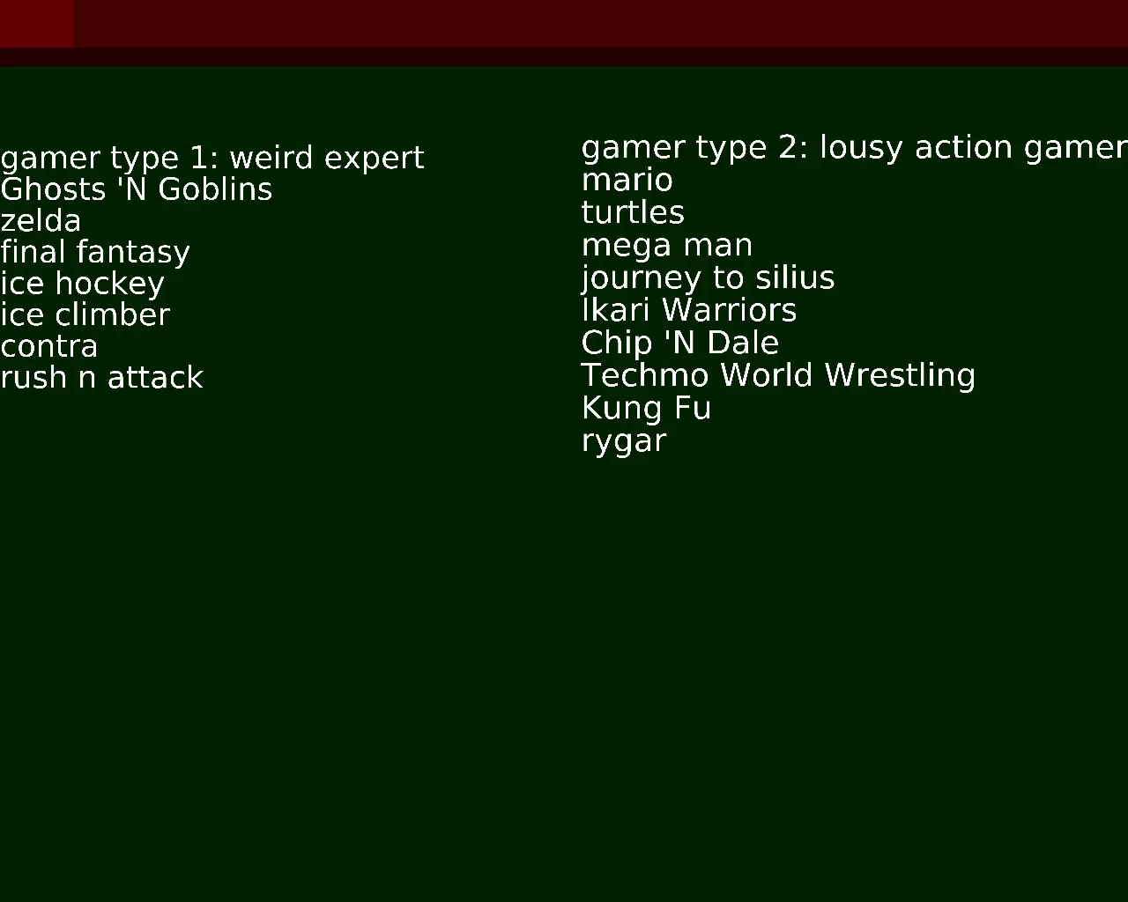
# Step: Add Tetris below rygar, remove Ikari Warriors from the action list, and type Ikari Warriors and ninja gaiden
pyautogui.press('space')
pyautogui.write('Tetris')
pyautogui.hotkey('ctrl', 'k')
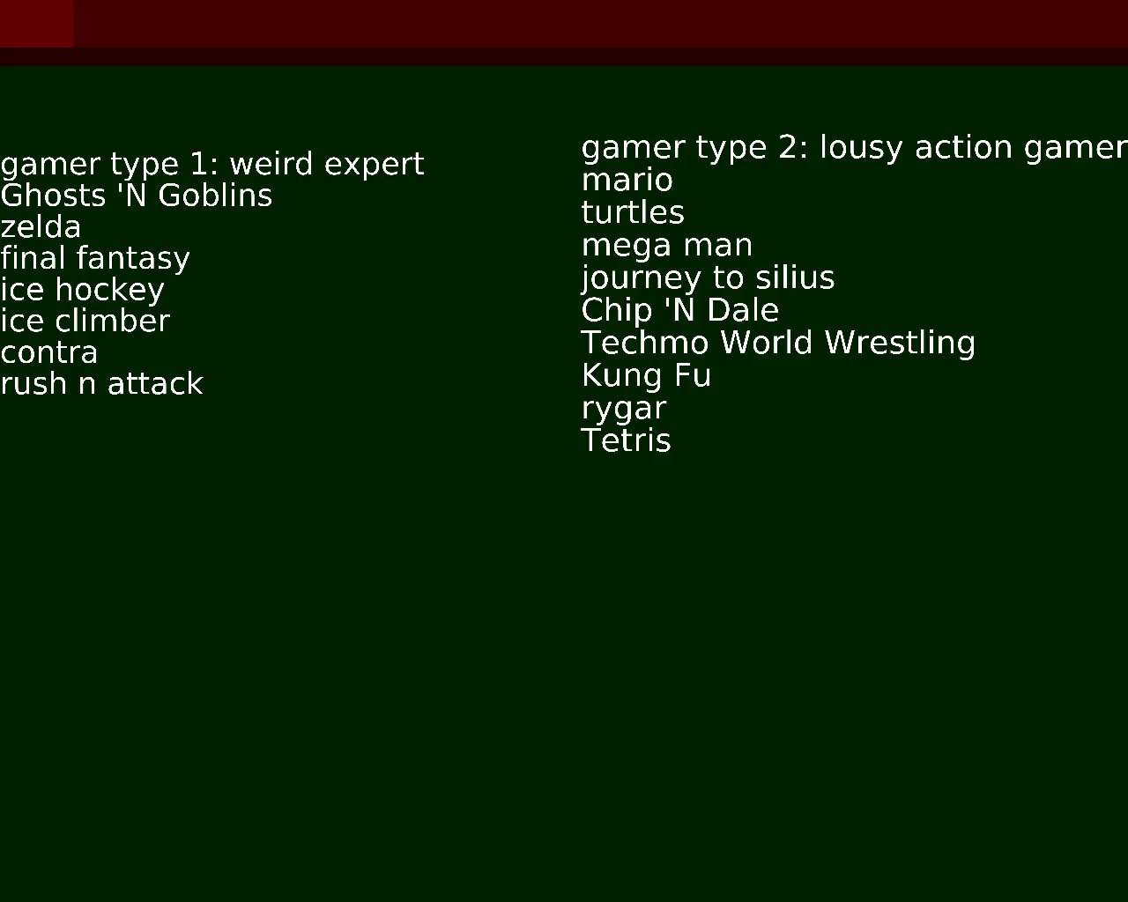
pyautogui.write('Ikari Warriors')
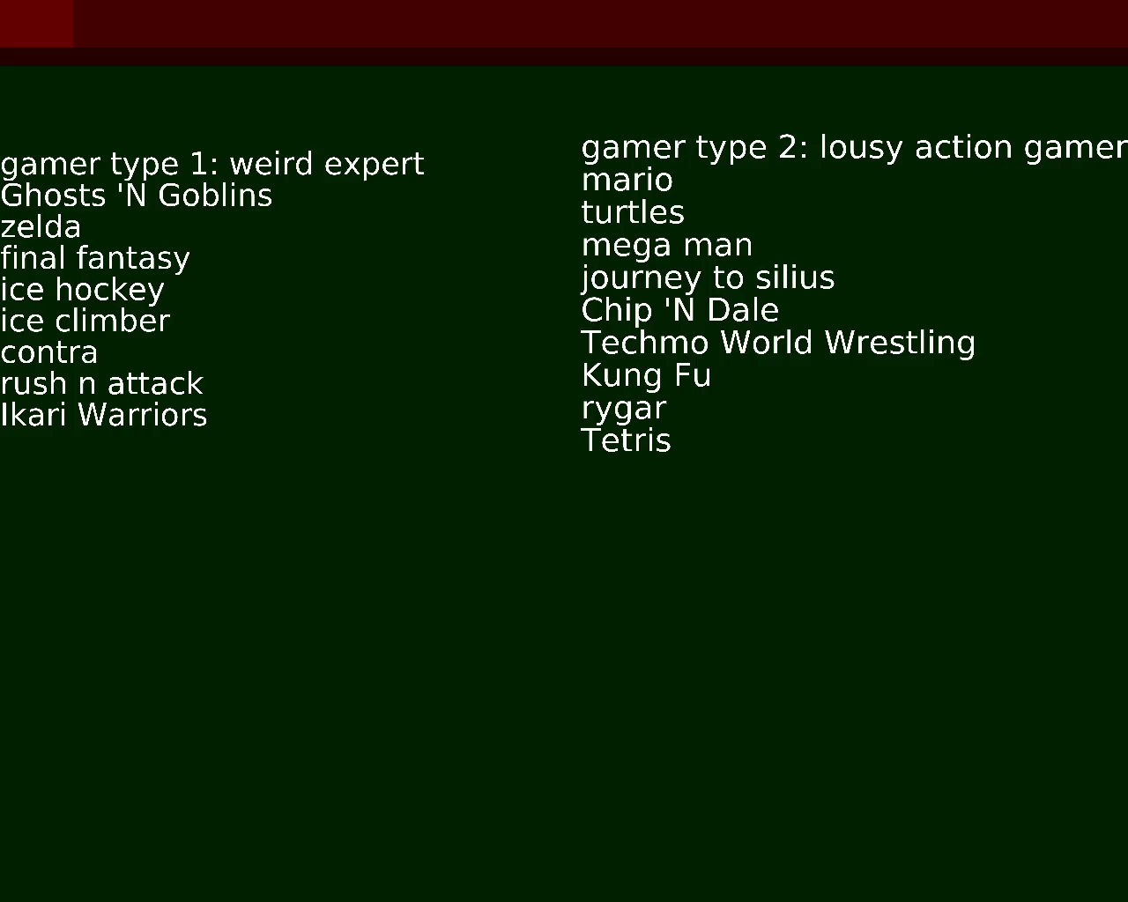
pyautogui.write('ninja gaiden')
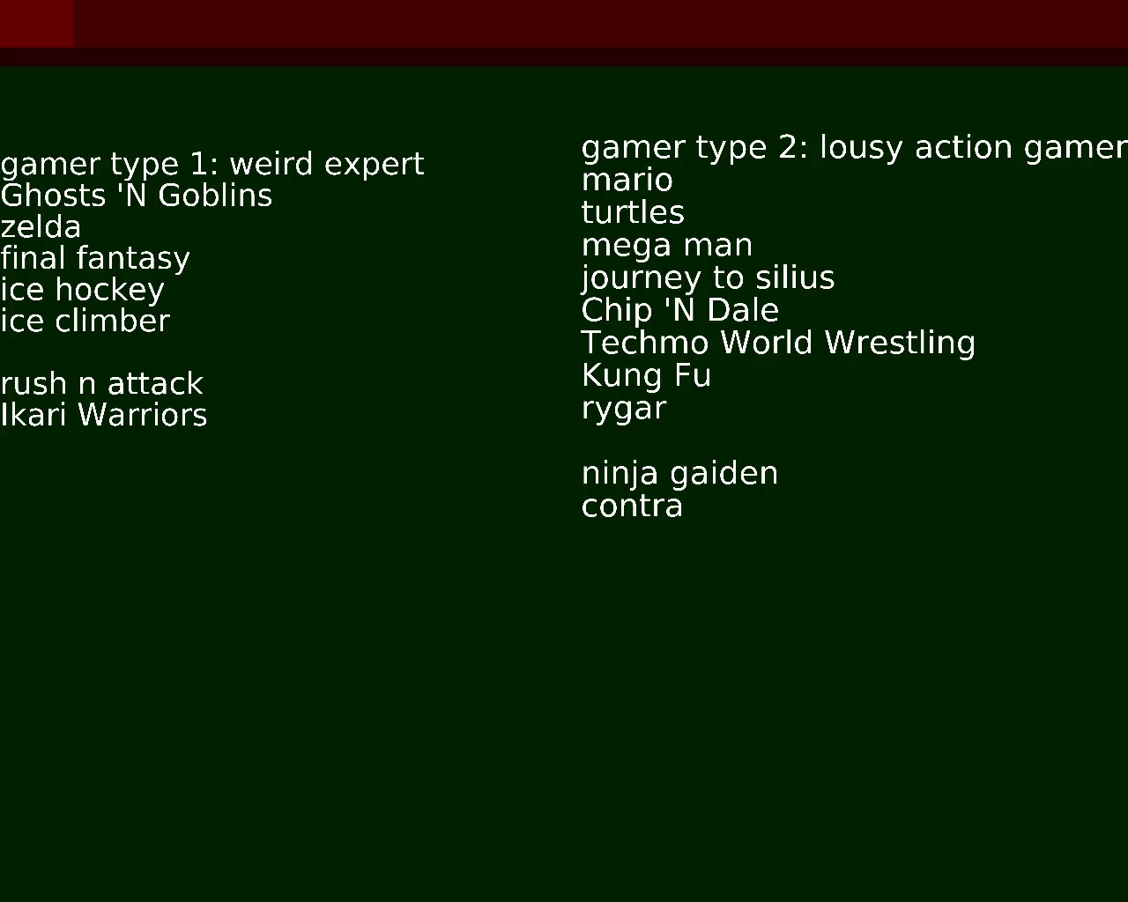
# Step: Type Tetris into the weird expert list and delete the blank line above ninja gaiden
pyautogui.write('Tetris')
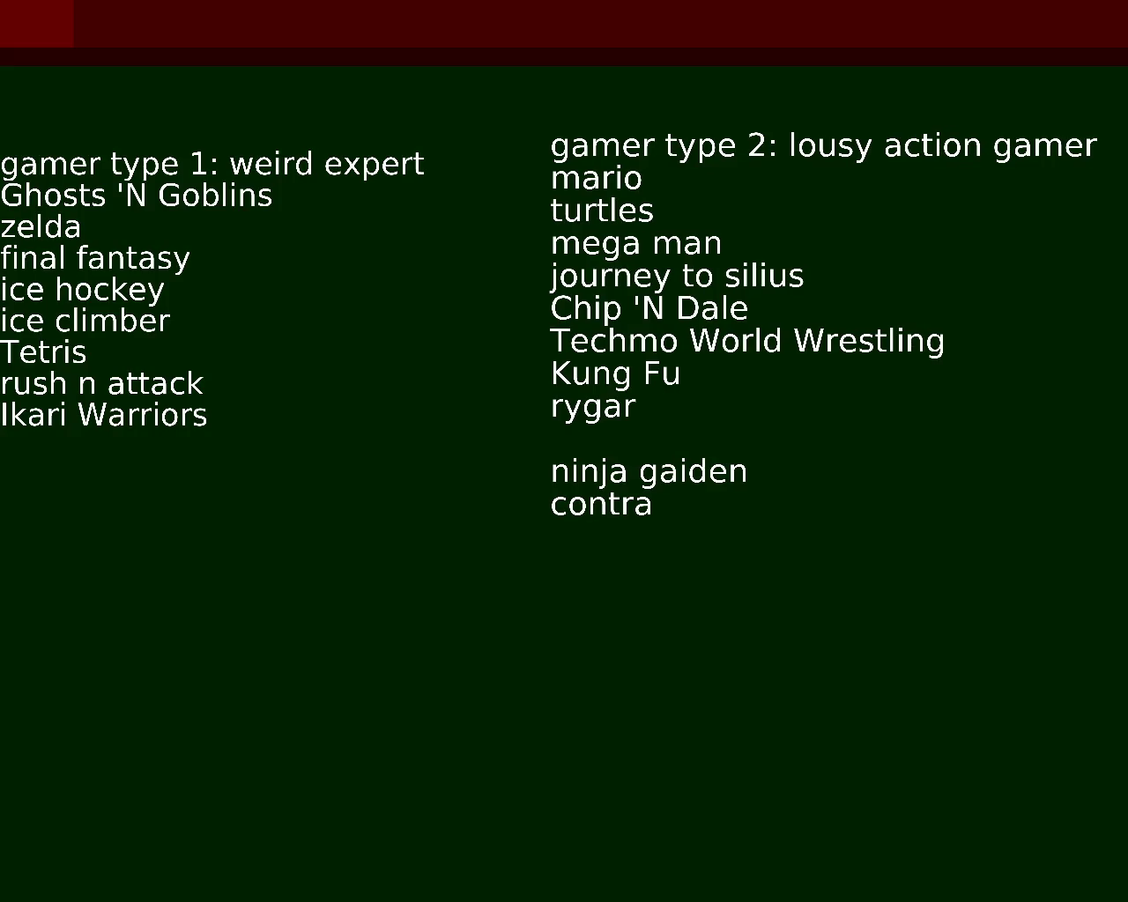
pyautogui.press('BackSpace')
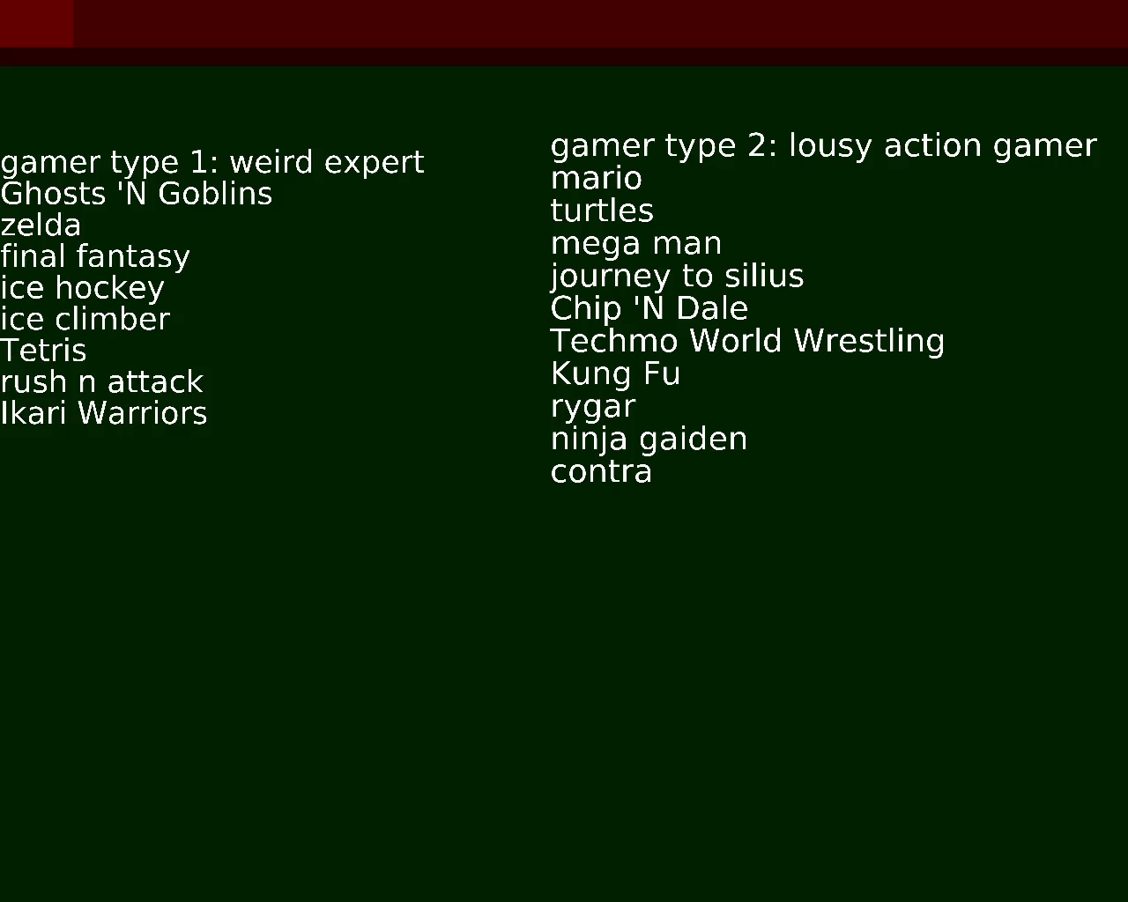
# Step: Add Gradius to the weird expert list, and batman and kirby to the action list
pyautogui.press('space')
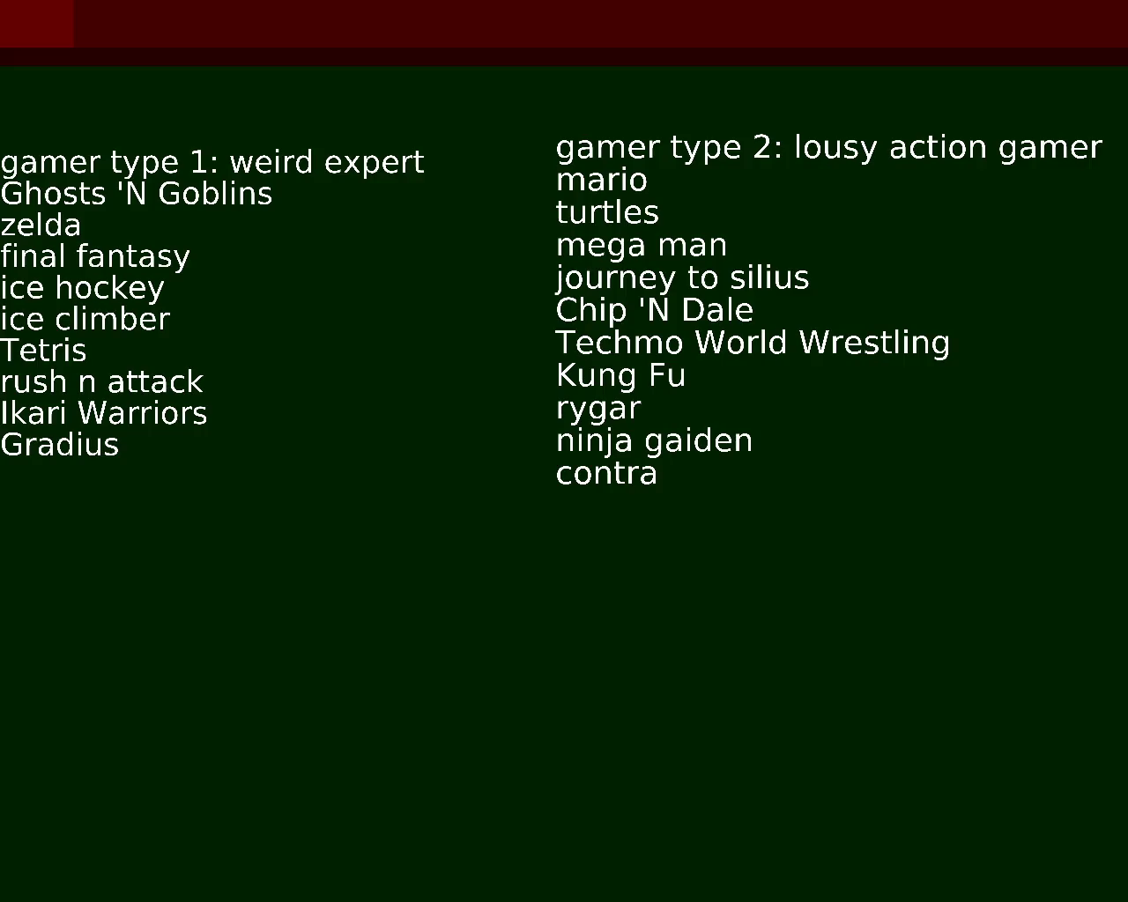
pyautogui.write('bat,a')
pyautogui.press('BackSpace')
pyautogui.press('BackSpace')
pyautogui.write('man')
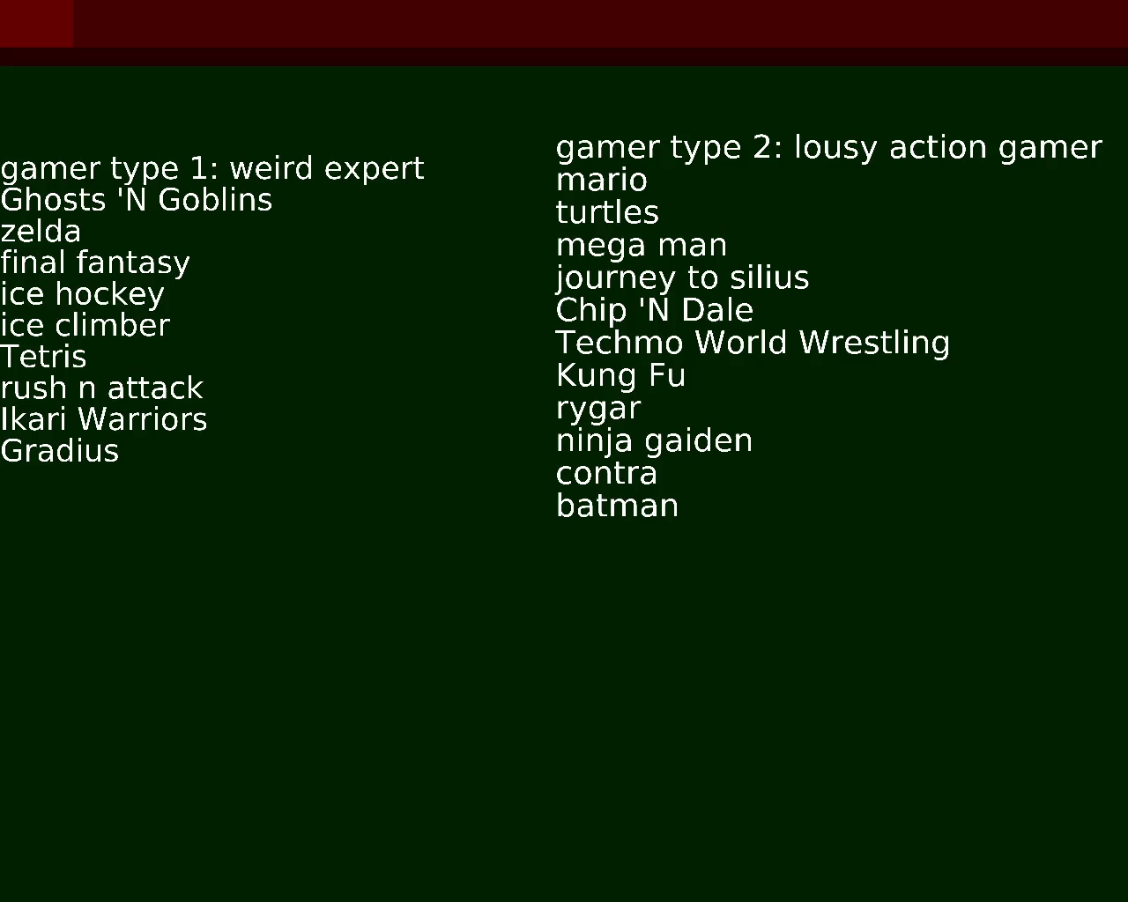
pyautogui.write('kirby')
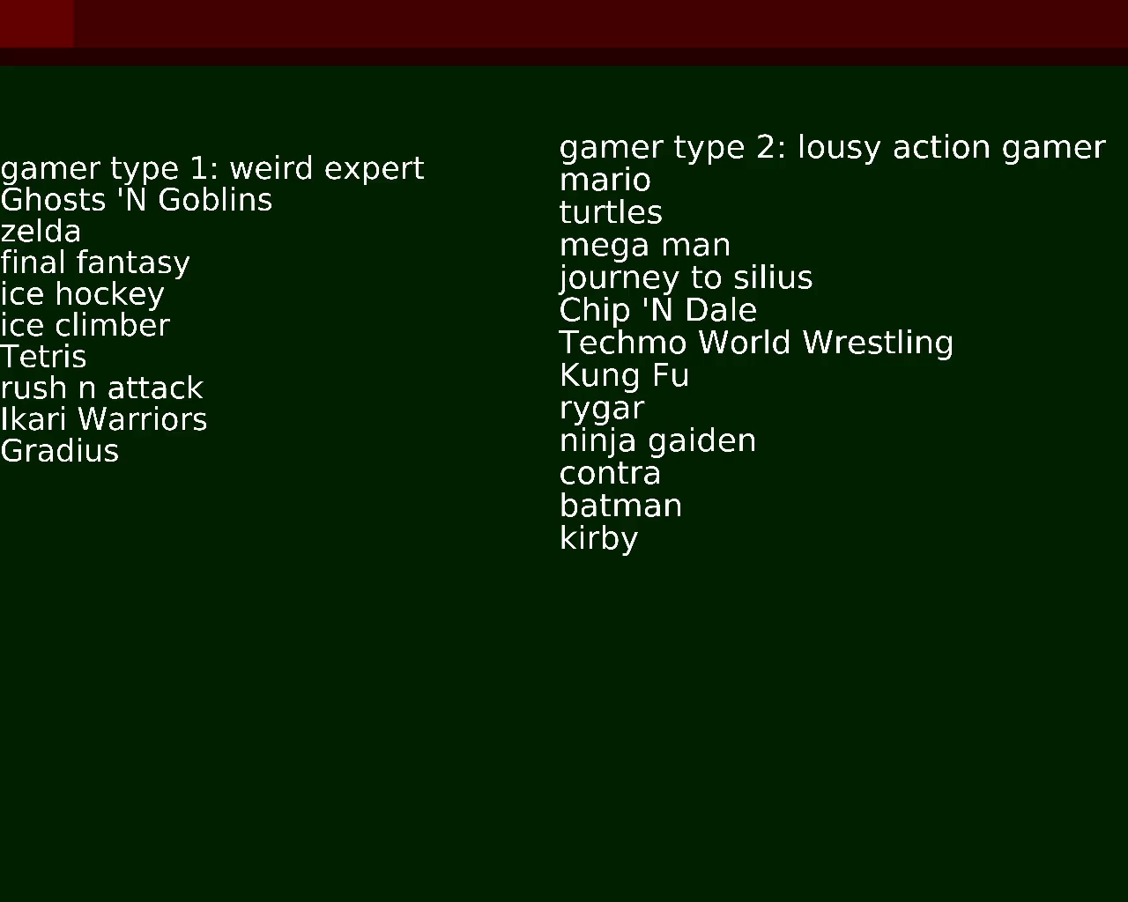
# Step: Add castlevania and excitebike below kirby, and delete contra from the action list
pyautogui.write('castlevania')
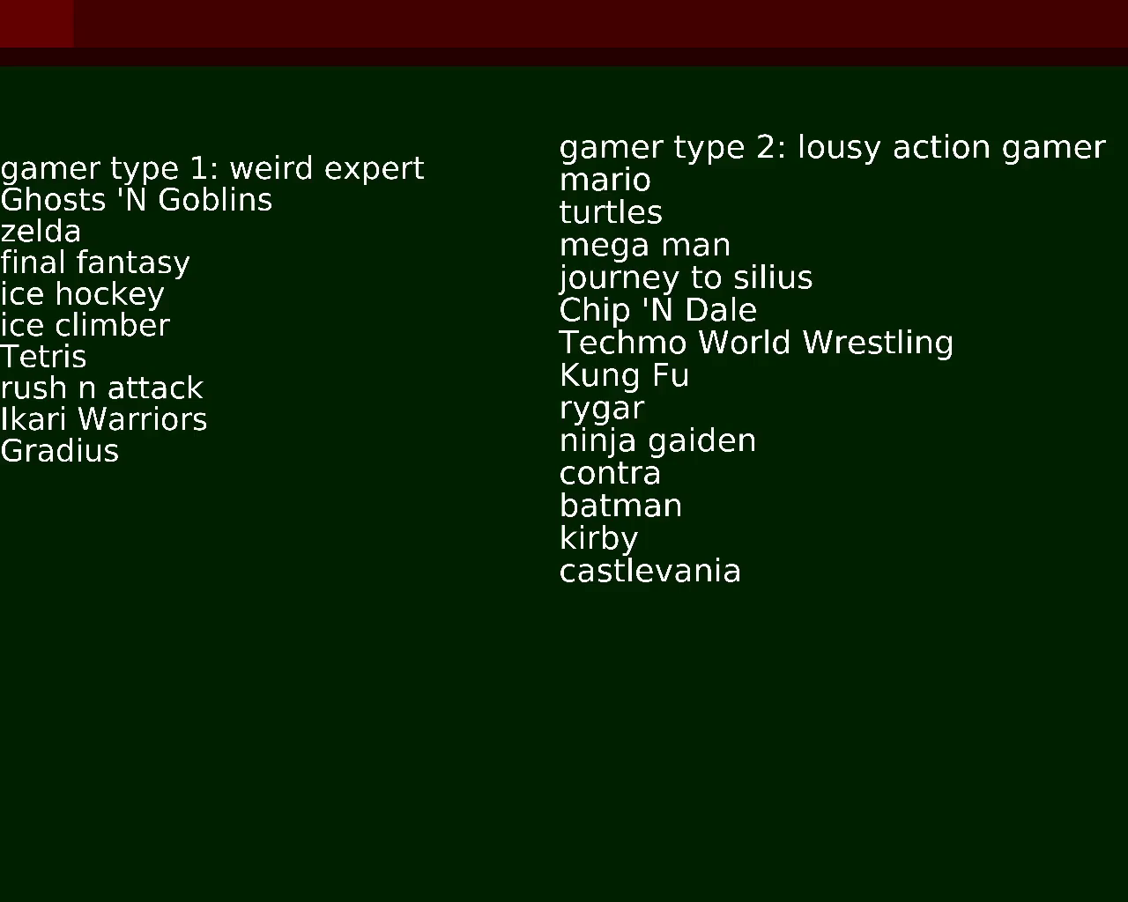
pyautogui.write('excite')
pyautogui.write('bike')
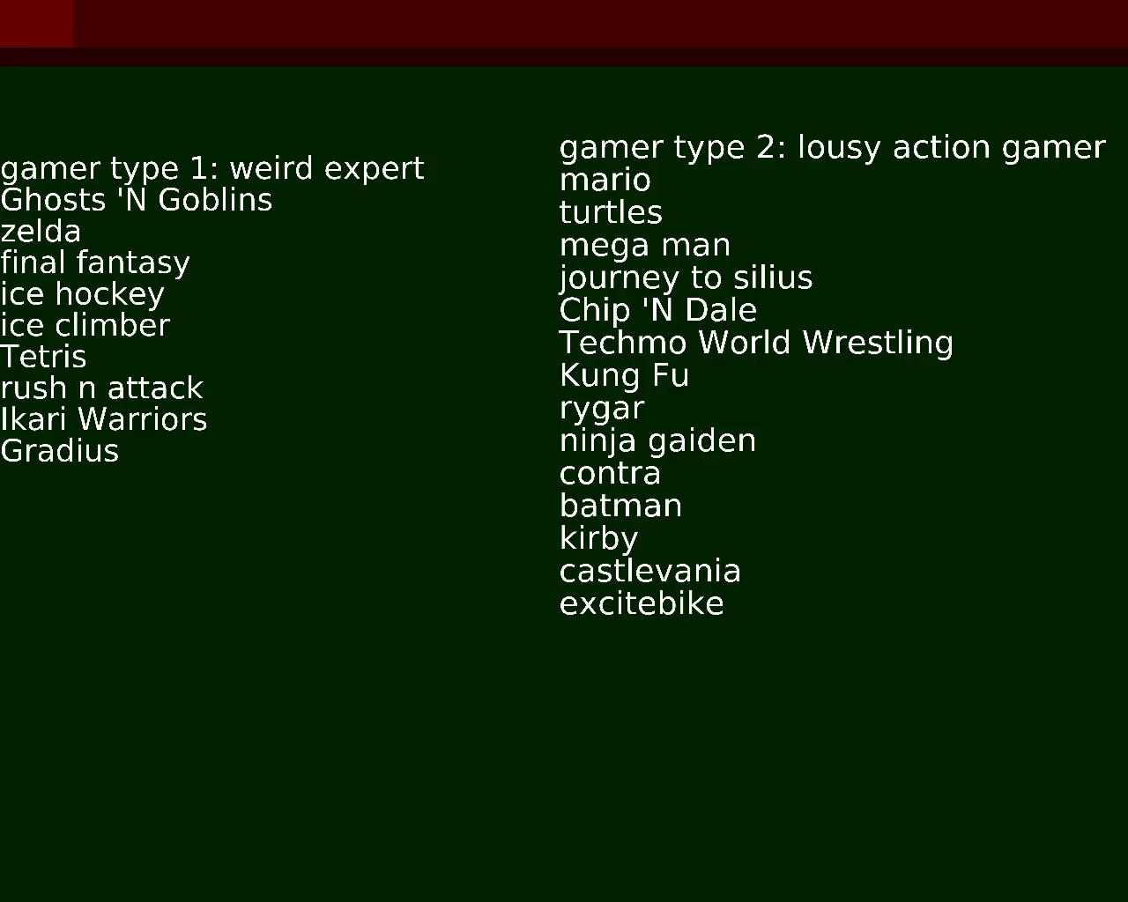
pyautogui.hotkey('ctrl', 'BackSpace')
# Step: Type contra into the weird expert list below Gradius
pyautogui.write('contra')
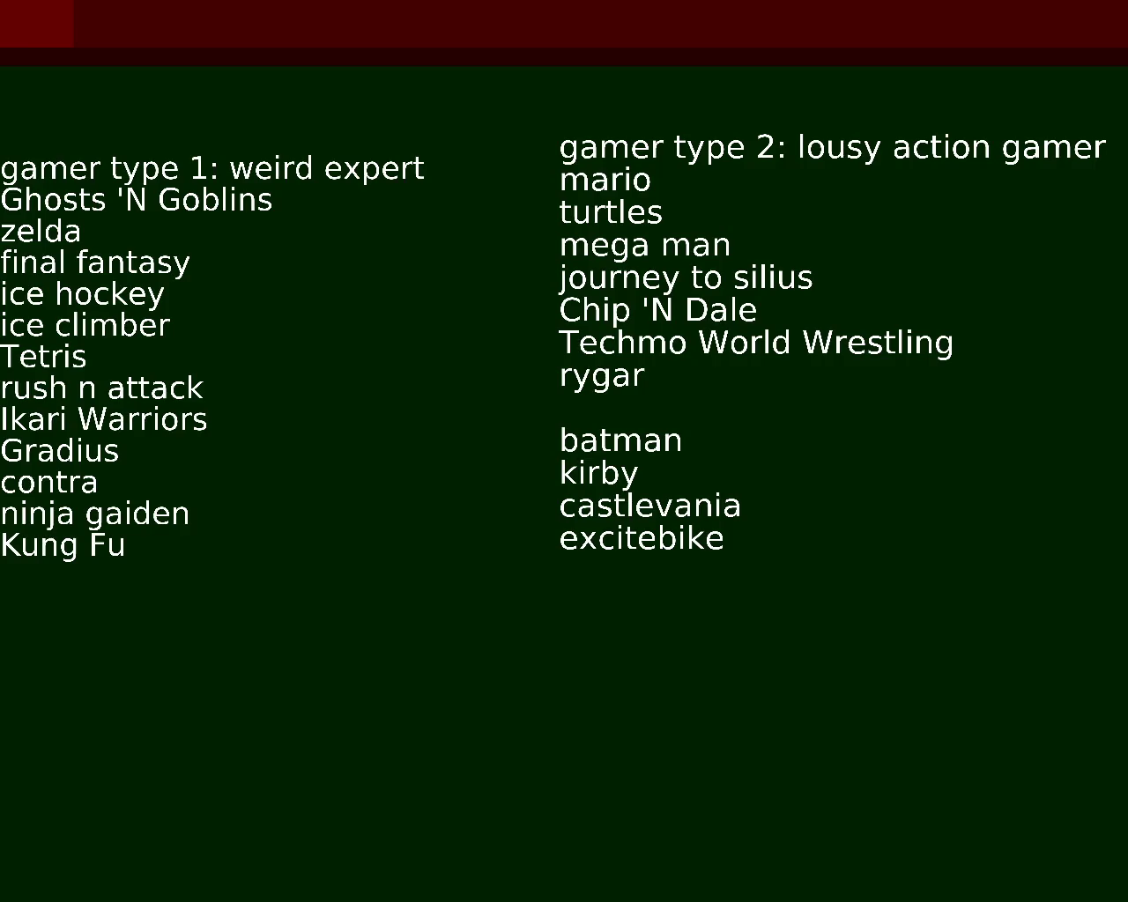
# Step: Remove the blank line between rygar and batman, and add ducktales to the action list
pyautogui.press('BackSpace')
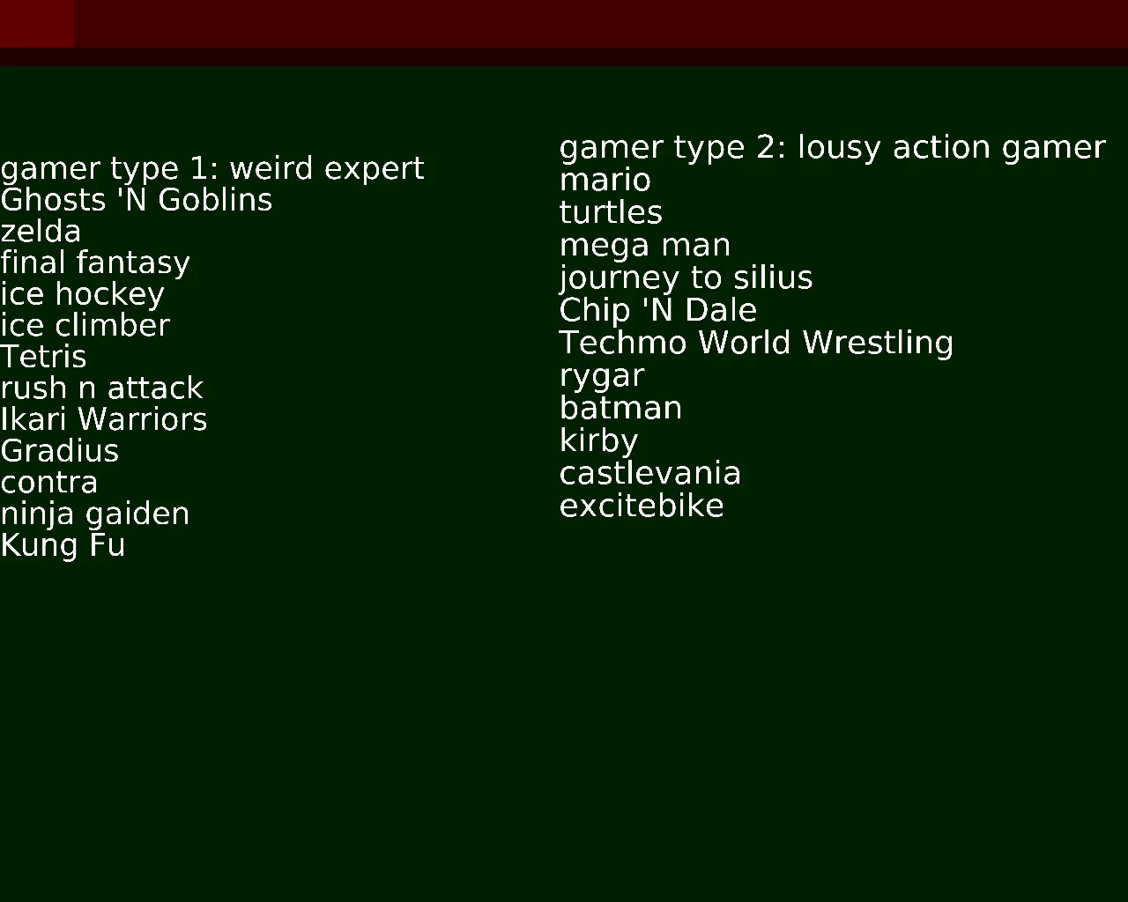
pyautogui.write('du')
pyautogui.write('cktales')
pyautogui.write('Bionic Commando')
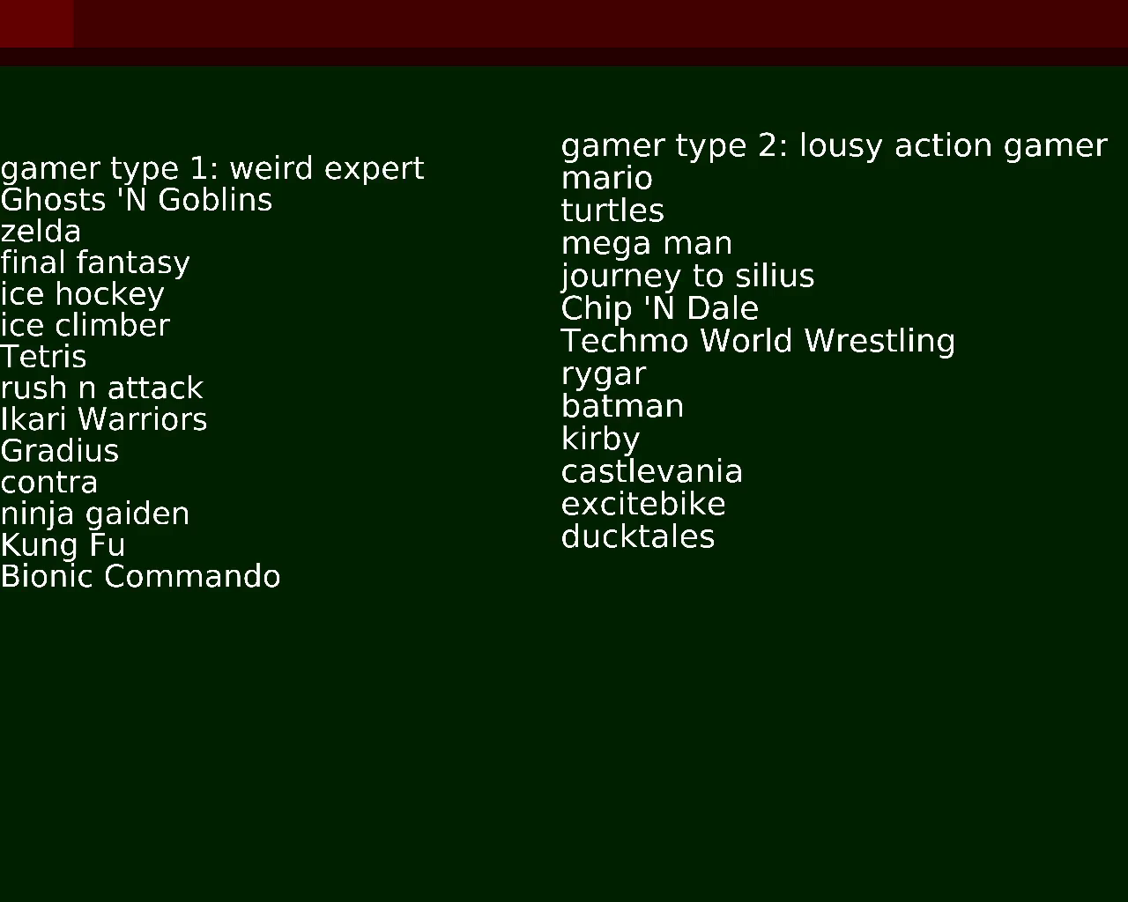
# Step: Add punchout to the lousy action gamer list and metroid to the weird expert list
pyautogui.write('punchout')
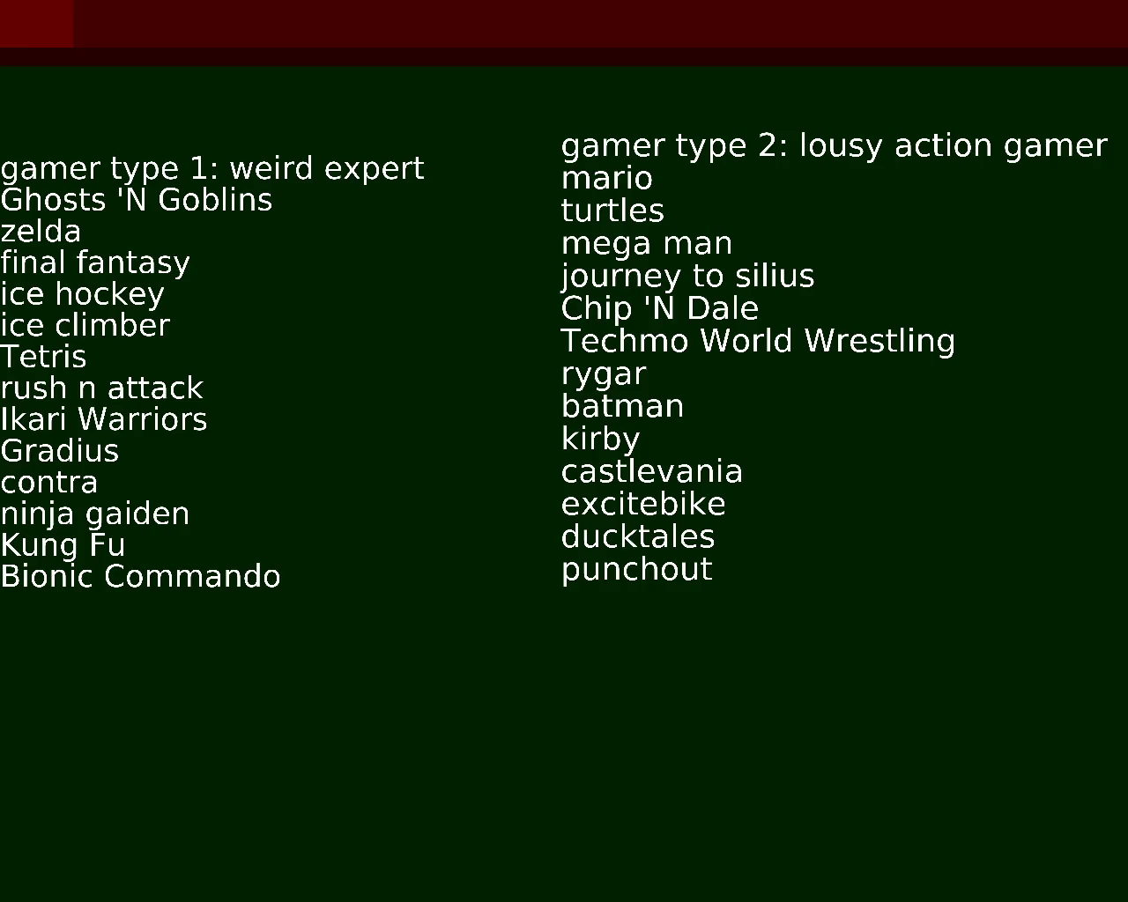
pyautogui.write('metroid')
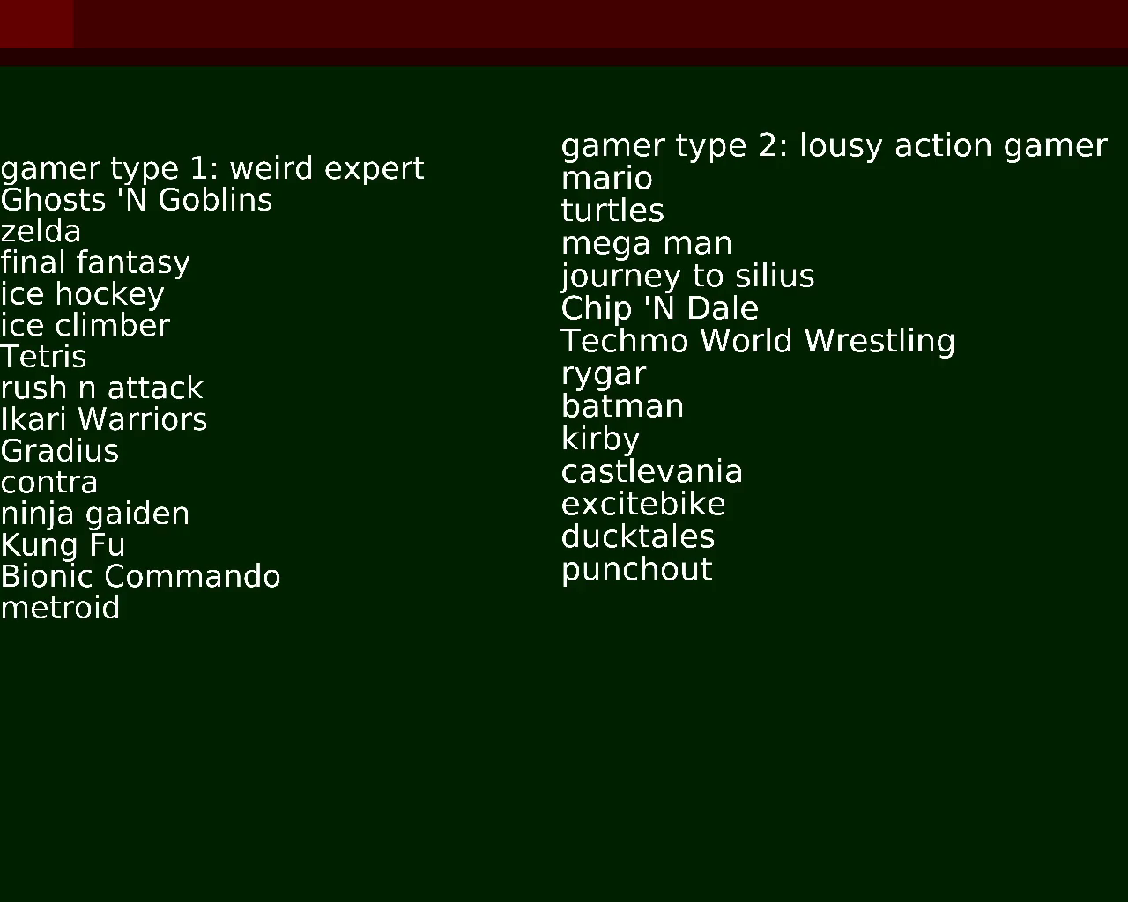
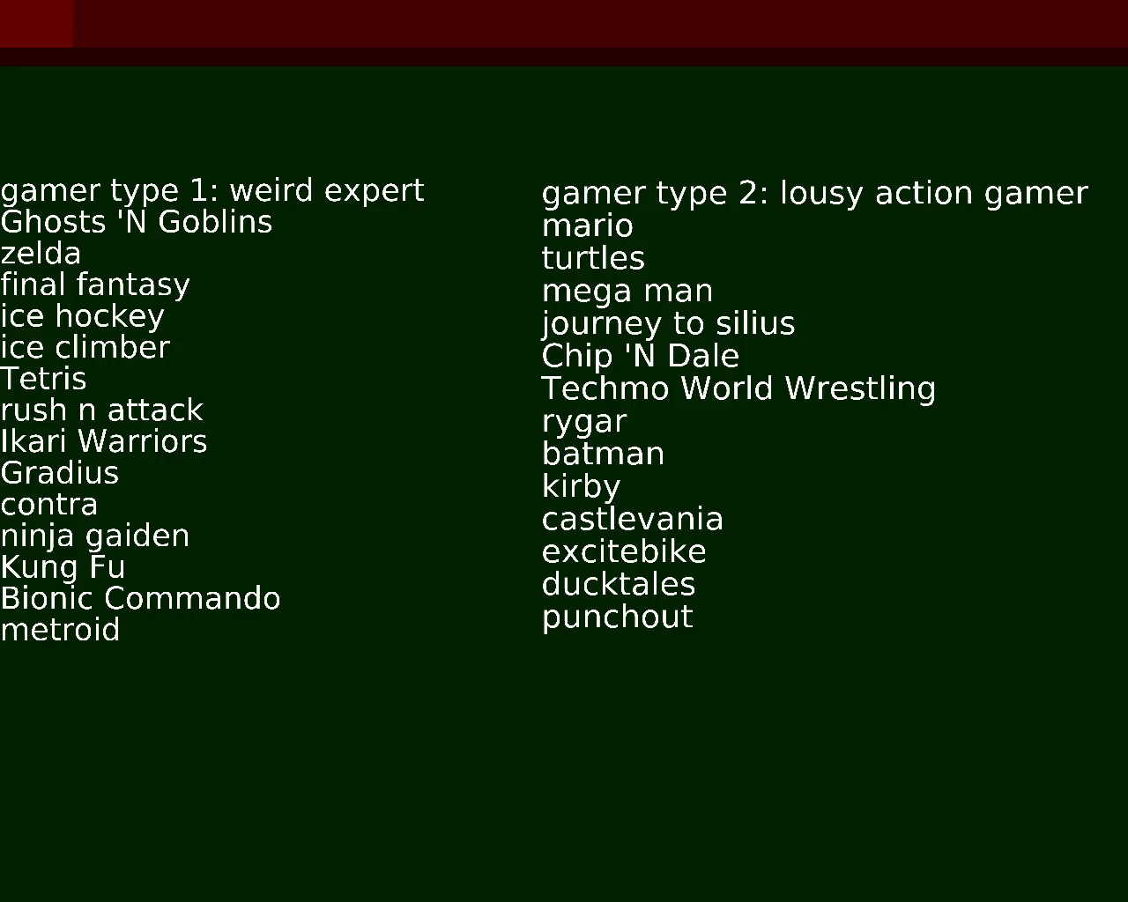
# Step: Add 'solar jetman' under metroid and 'track and field' under punchout, correcting typos
pyautogui.write('solar jetman')
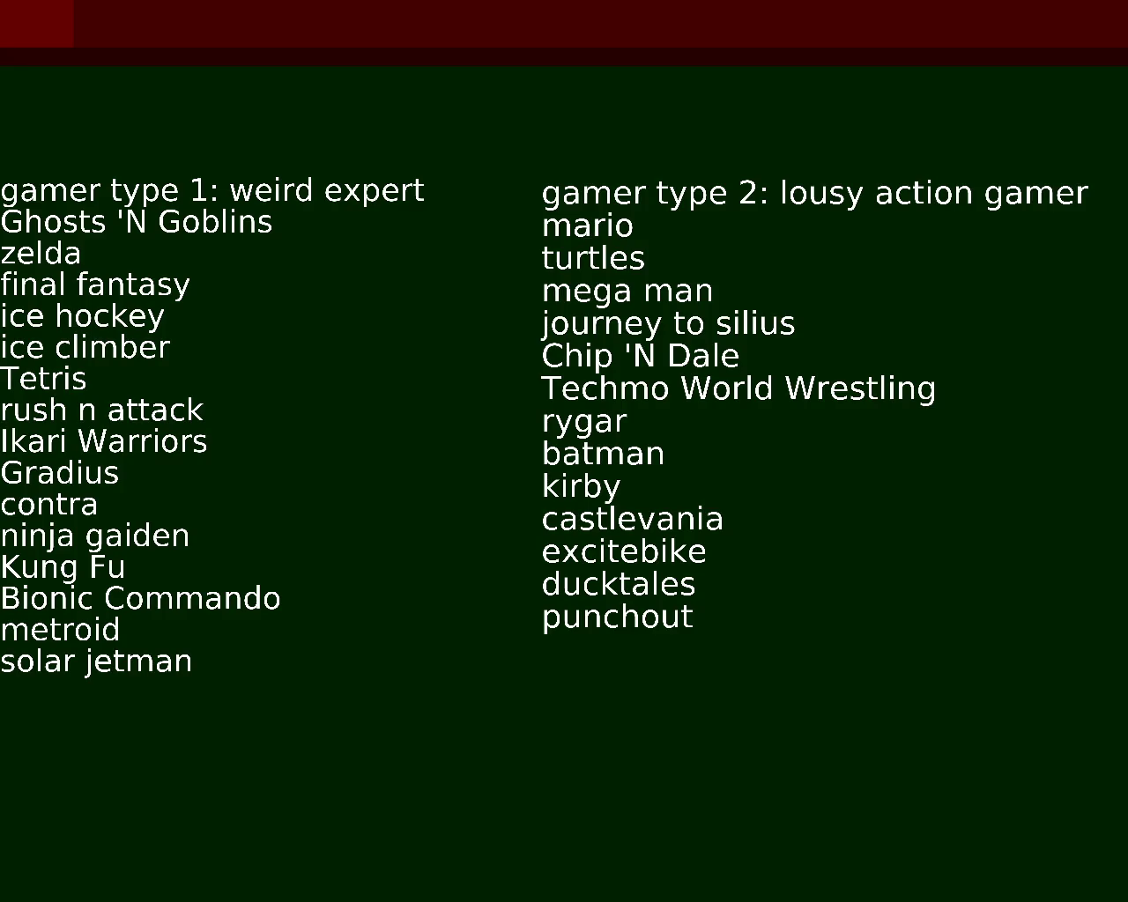
pyautogui.write('tar')
pyautogui.press('BackSpace')
pyautogui.press('BackSpace')
pyautogui.write('rack')
pyautogui.write(' and field')
pyautogui.press('BackSpace')
pyautogui.press('BackSpace')
pyautogui.press('BackSpace')
pyautogui.write('l')
pyautogui.press('BackSpace')
pyautogui.write('eldn')
pyautogui.press('BackSpace')
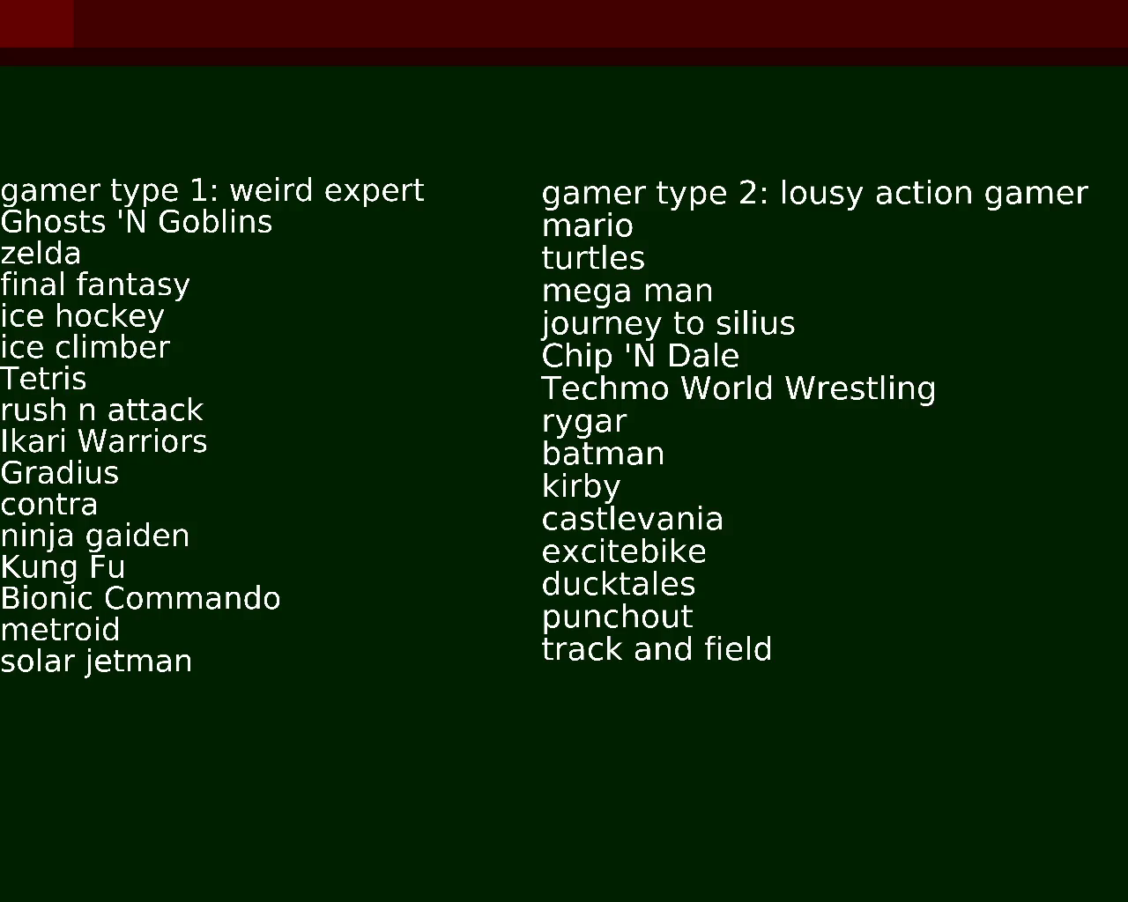
# Step: Add 'gunsmoke' on a new line under punchout
pyautogui.press('Return')
pyautogui.write('gn')
pyautogui.press('BackSpace')
pyautogui.write('unsmoke')
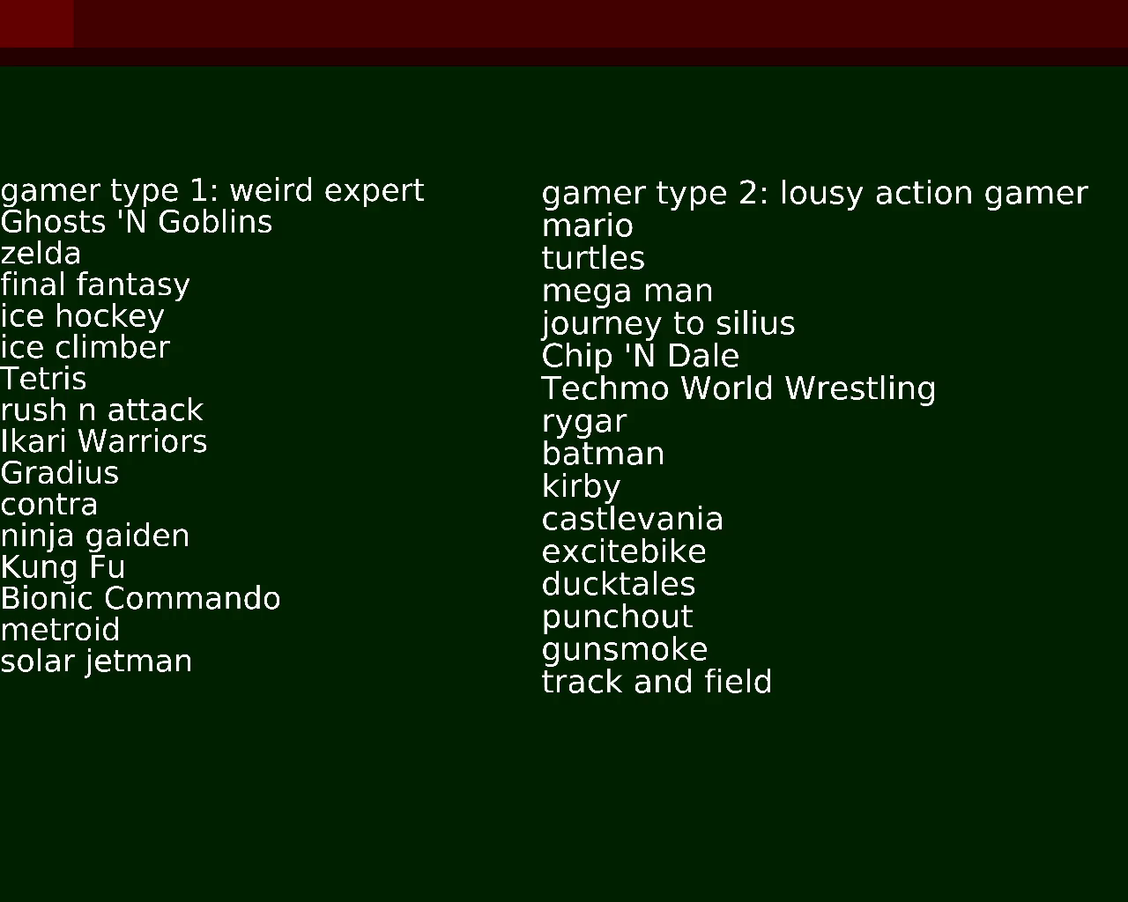
# Step: Move 'track and field' below solar jetman and add 'top gun' to the right list
pyautogui.hotkey('ctrl', 'k')
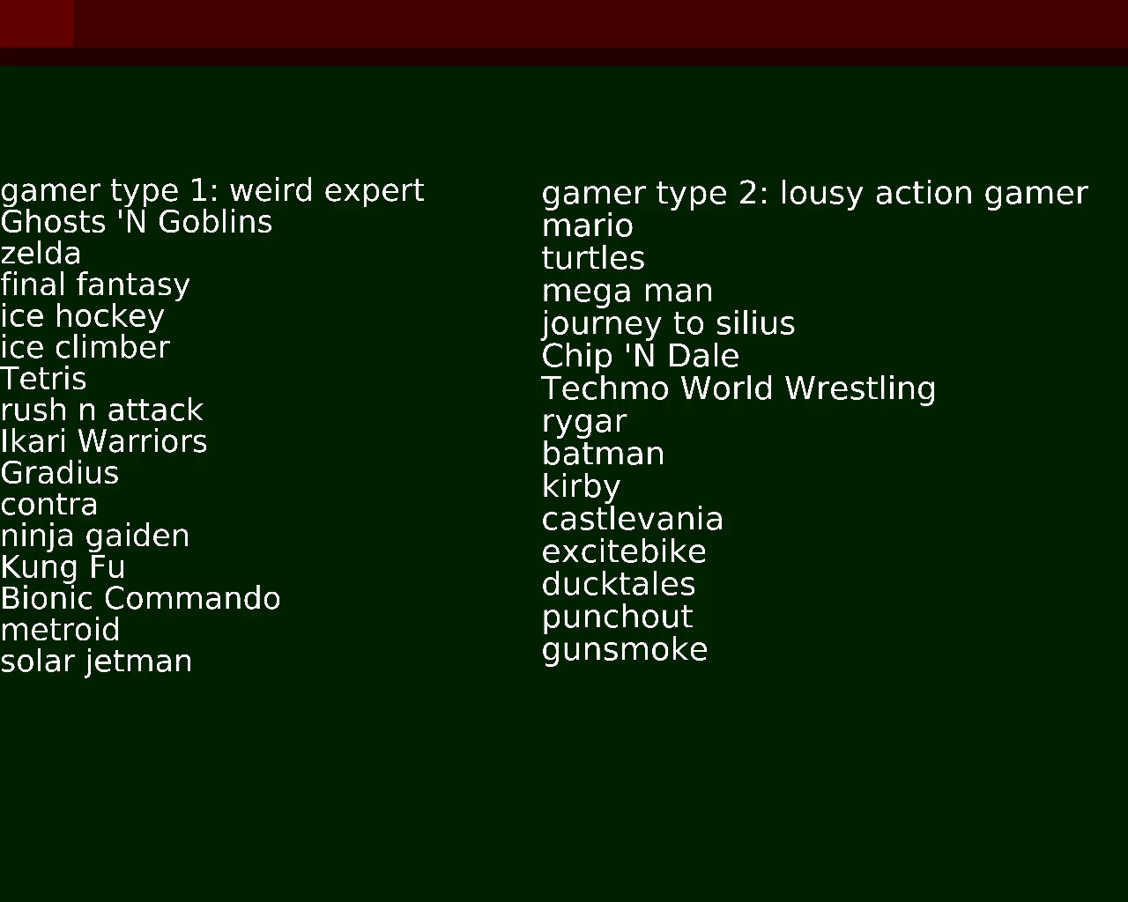
pyautogui.hotkey('ctrl', 'y')
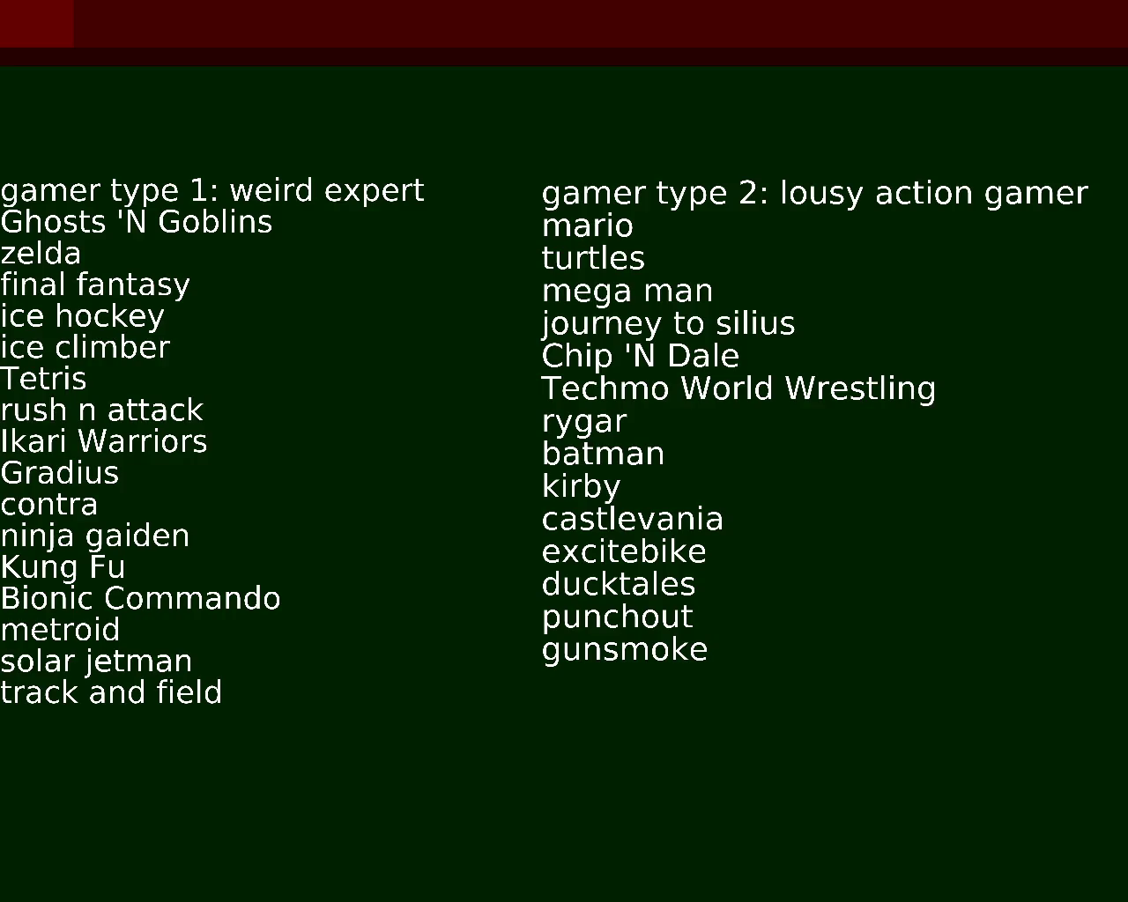
pyautogui.write('top')
pyautogui.write(' gun')
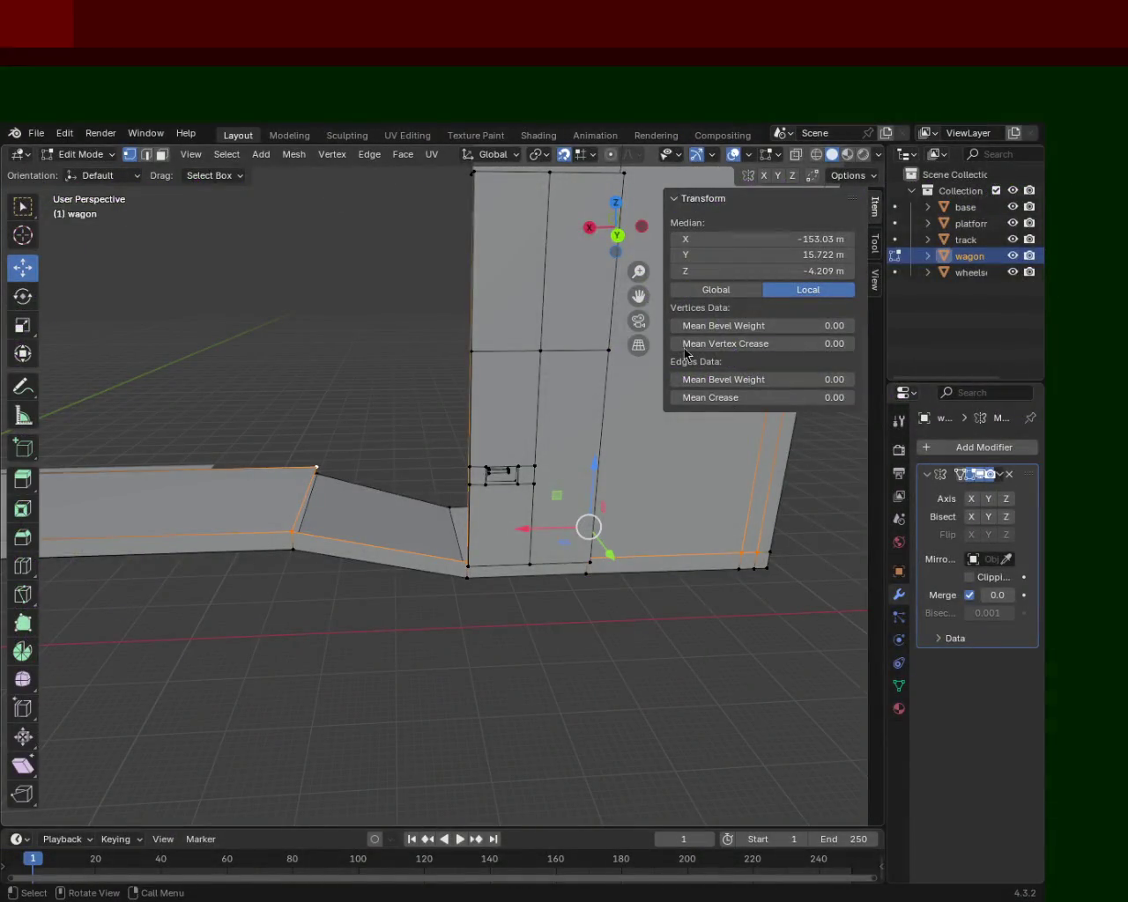
# Step: Orbit in closer around the wagon mesh, then switch to the code editor with main.py
pyautogui.moveTo(689, 414)
pyautogui.mouseDown(button='middle')
pyautogui.moveTo(349, 538)
pyautogui.moveTo(403, 467)
pyautogui.moveTo(375, 420)
pyautogui.moveTo(324, 526)
pyautogui.moveTo(485, 404)
pyautogui.mouseUp(button='middle')
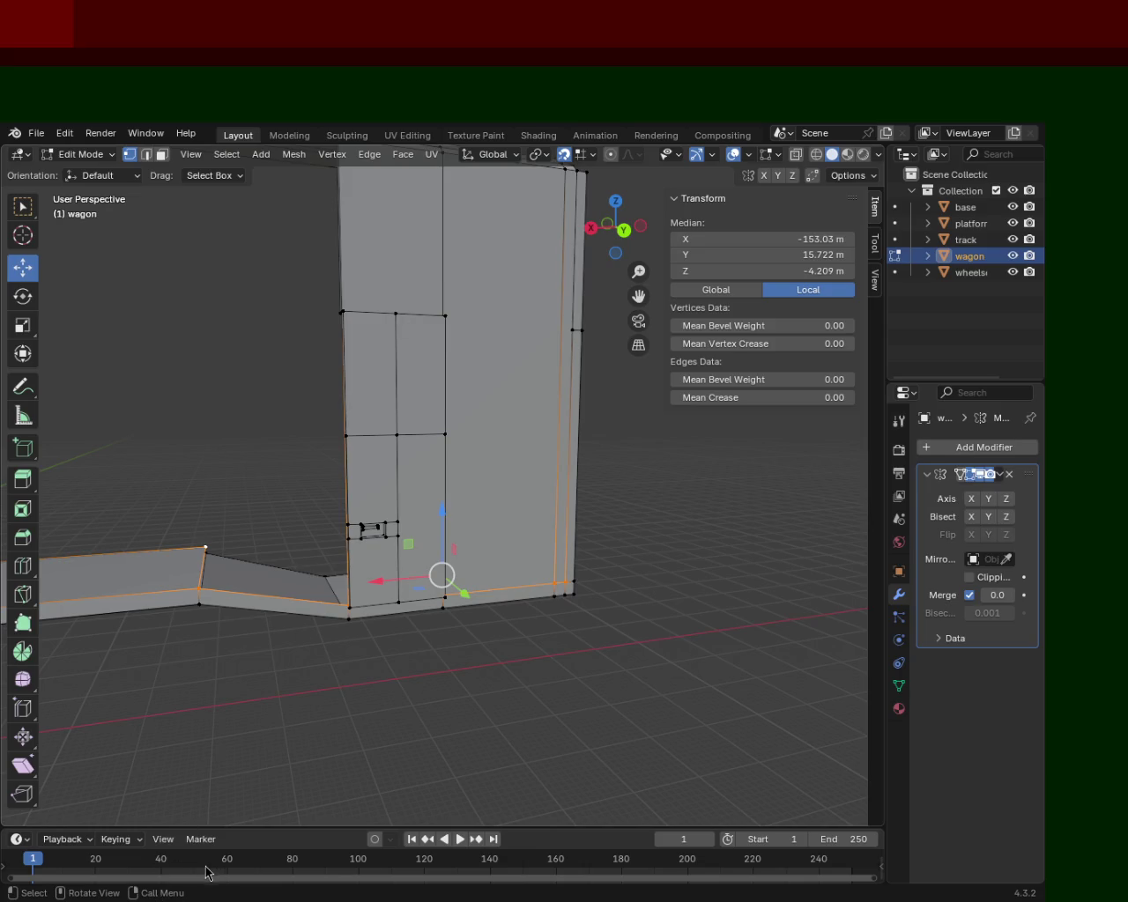
pyautogui.hotkey('alt', 'Tab')
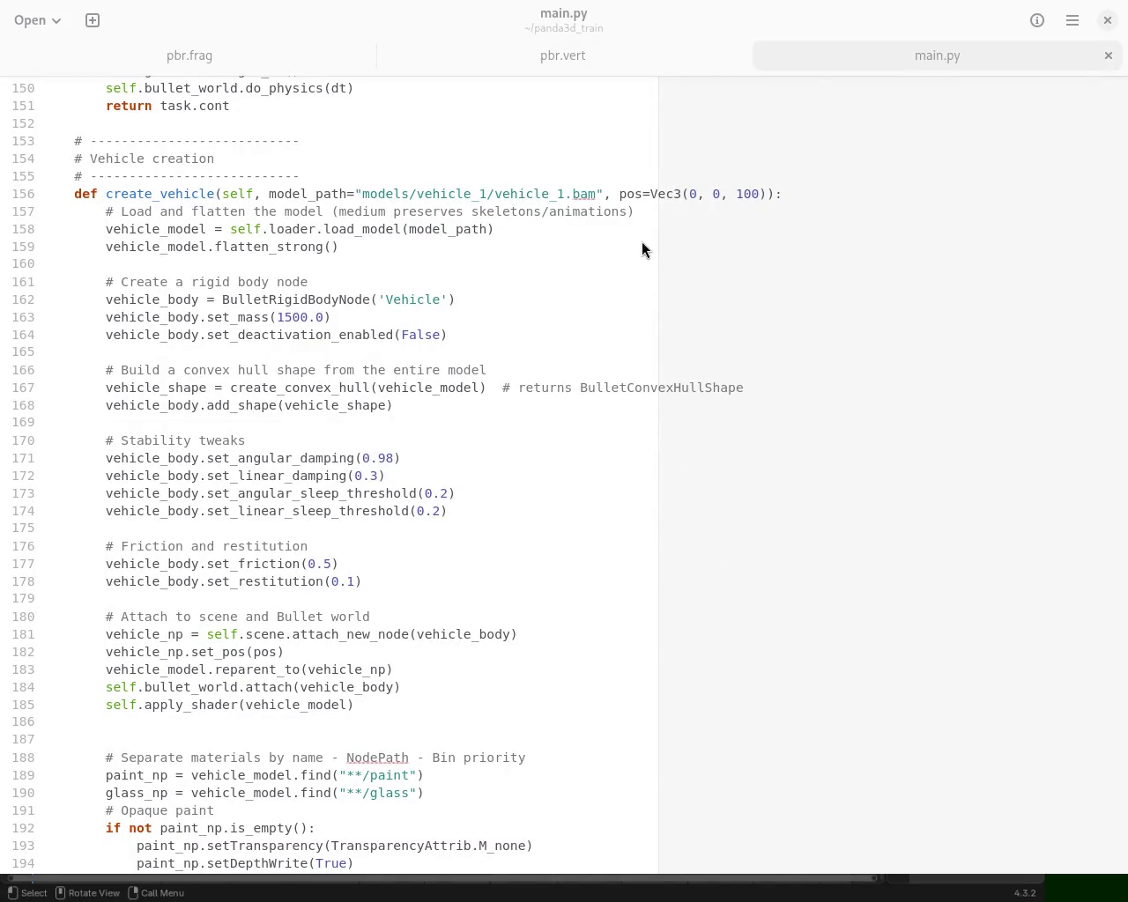
# Step: Close the pbr.frag and pbr.vert files and scroll main.py back to its first line
pyautogui.click(508, 607)
pyautogui.moveTo(562, 55)
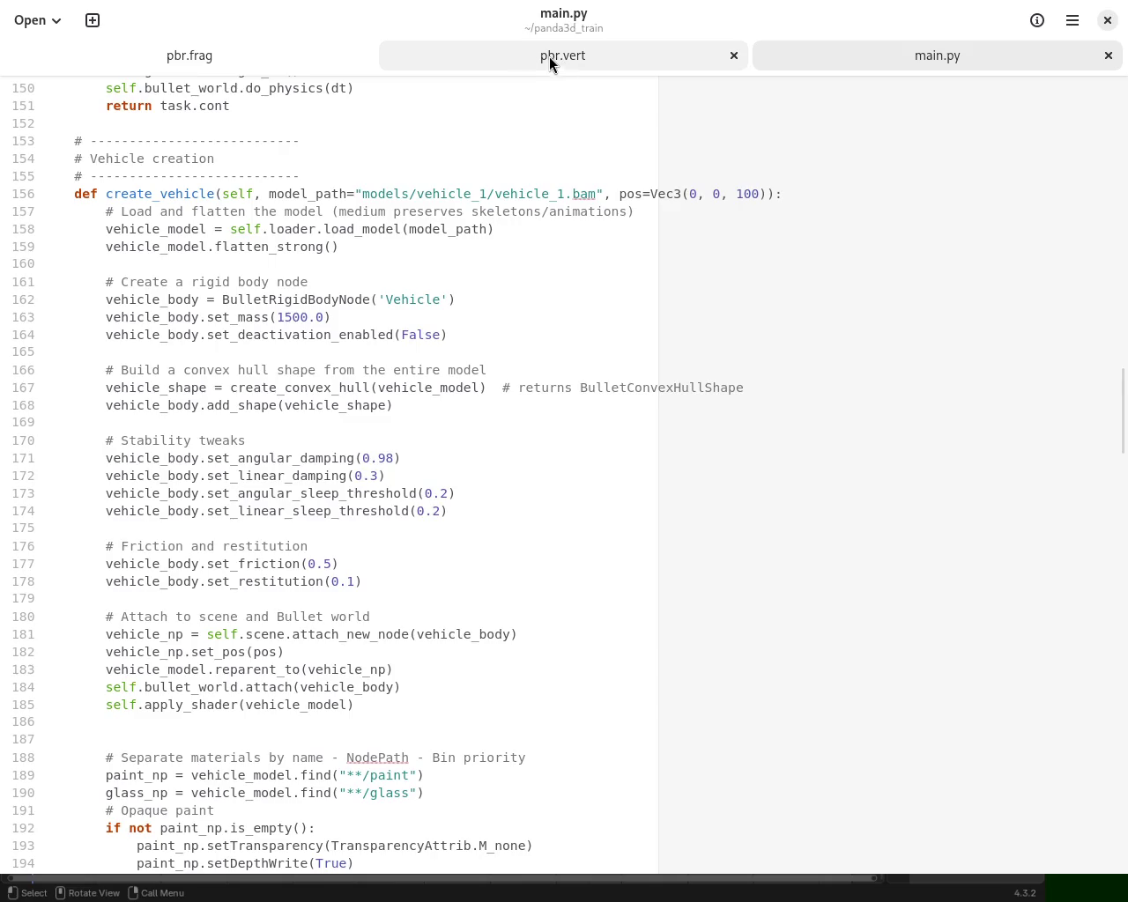
pyautogui.click(240, 53)
pyautogui.click(524, 62)
pyautogui.click(337, 56)
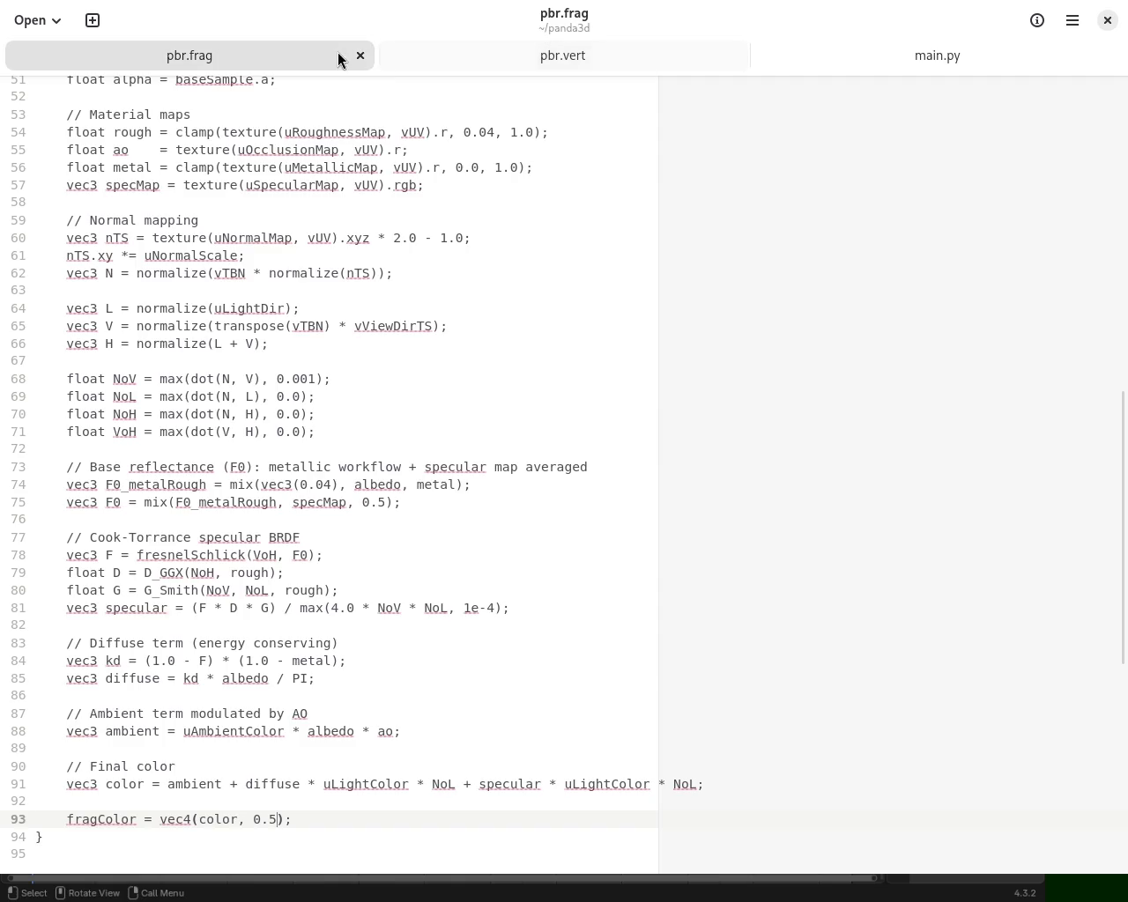
pyautogui.click(360, 56)
pyautogui.click(360, 56)
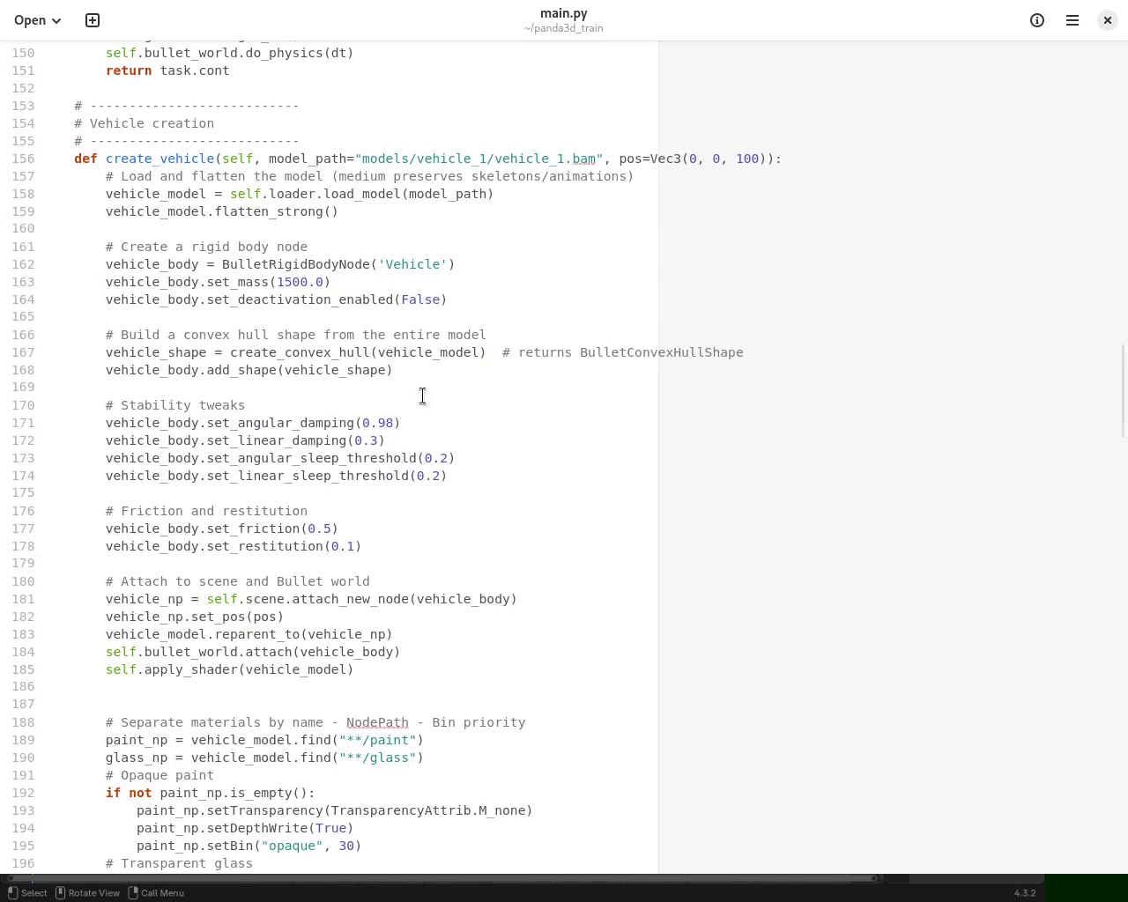
pyautogui.scroll(20, 916, 522)
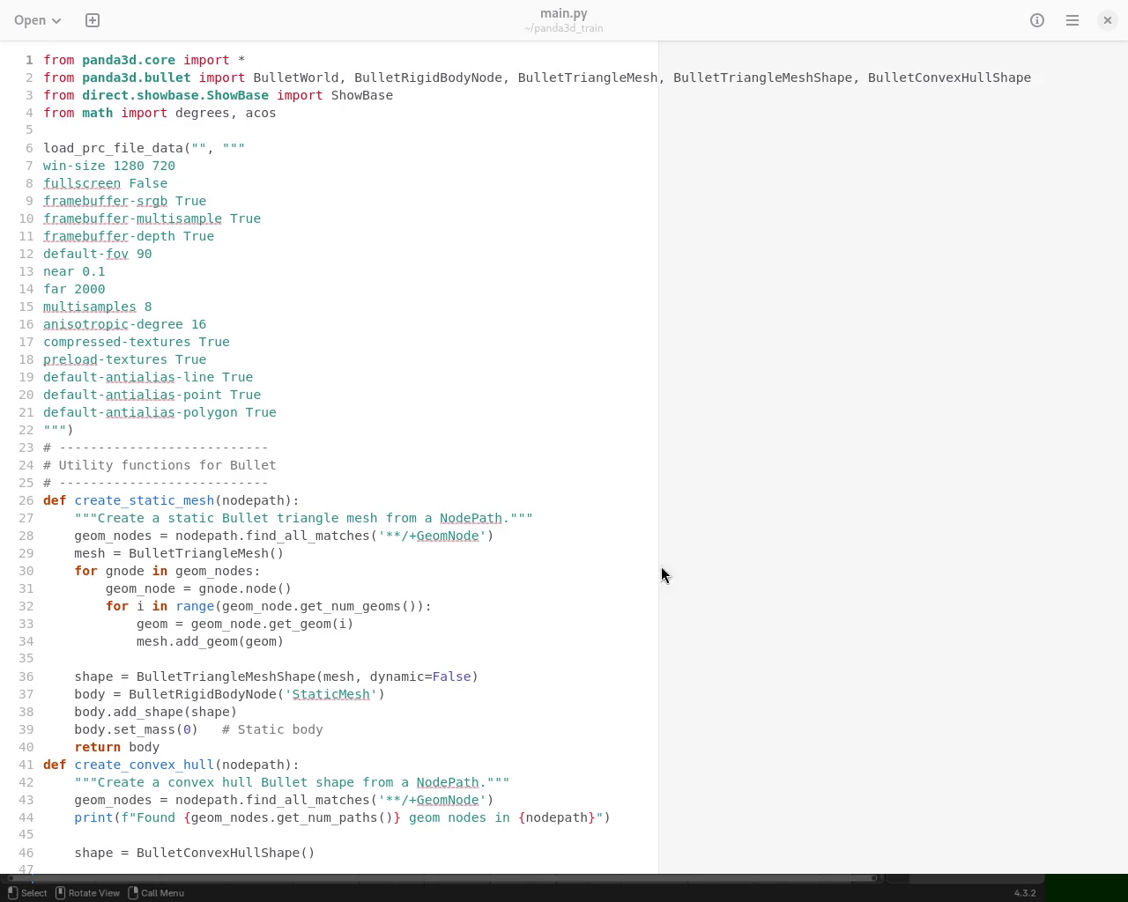
# Step: Scroll main.py down to the convex hull helpers, then un-maximize the editor and slide it aside
pyautogui.moveTo(1117, 109); pyautogui.dragTo(1125, 194)
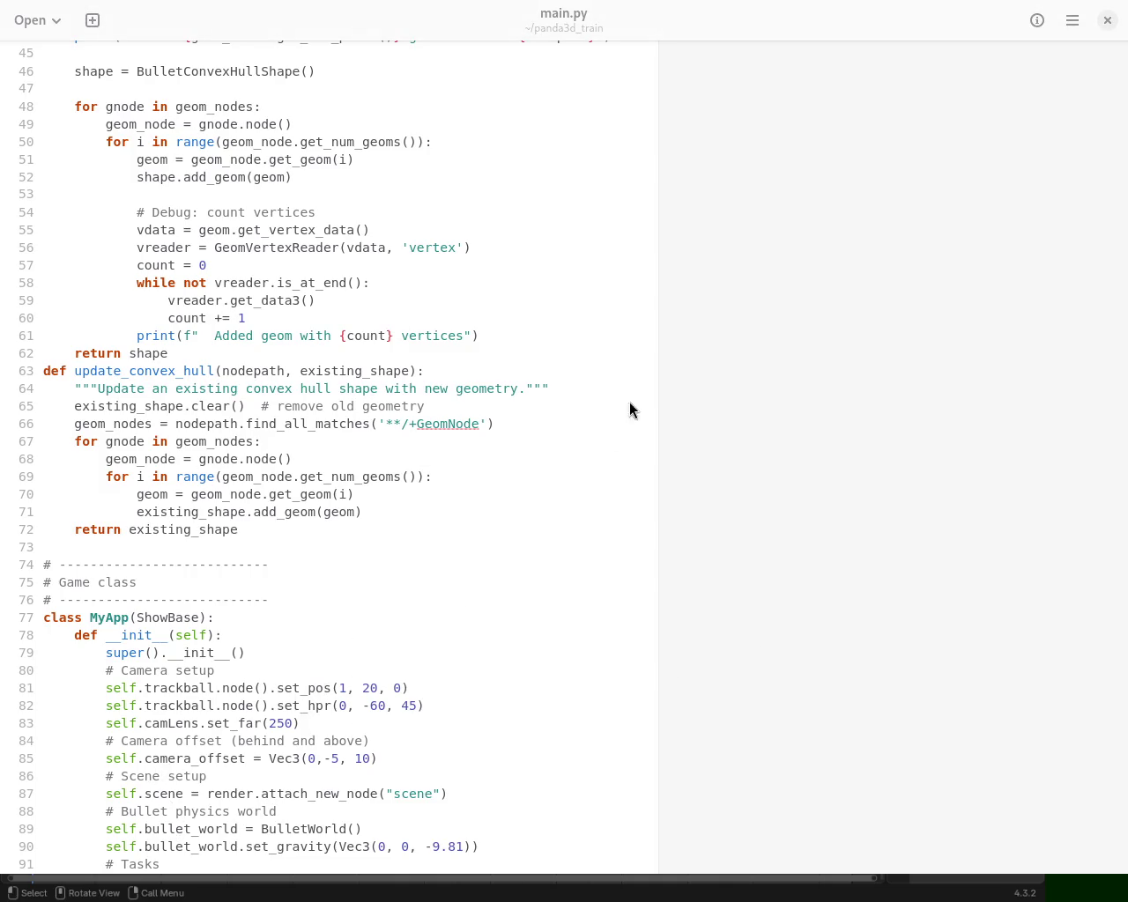
pyautogui.moveTo(334, 285)
pyautogui.keyDown('super'); pyautogui.mouseDown()
pyautogui.moveTo(693, 387)
pyautogui.moveTo(337, 381)
pyautogui.mouseUp(); pyautogui.keyUp('super')
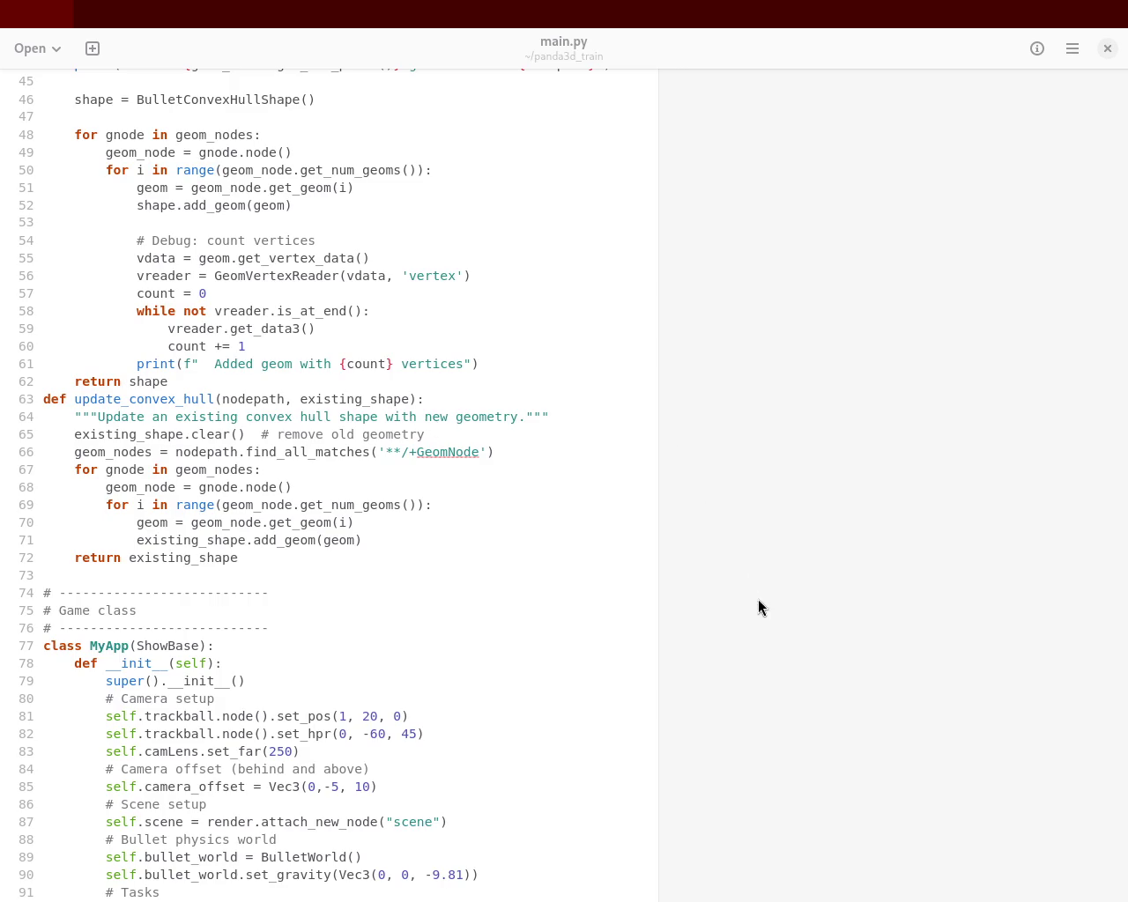
pyautogui.keyDown('super'); pyautogui.moveTo(479, 484); pyautogui.dragTo(1022, 508); pyautogui.keyUp('super')
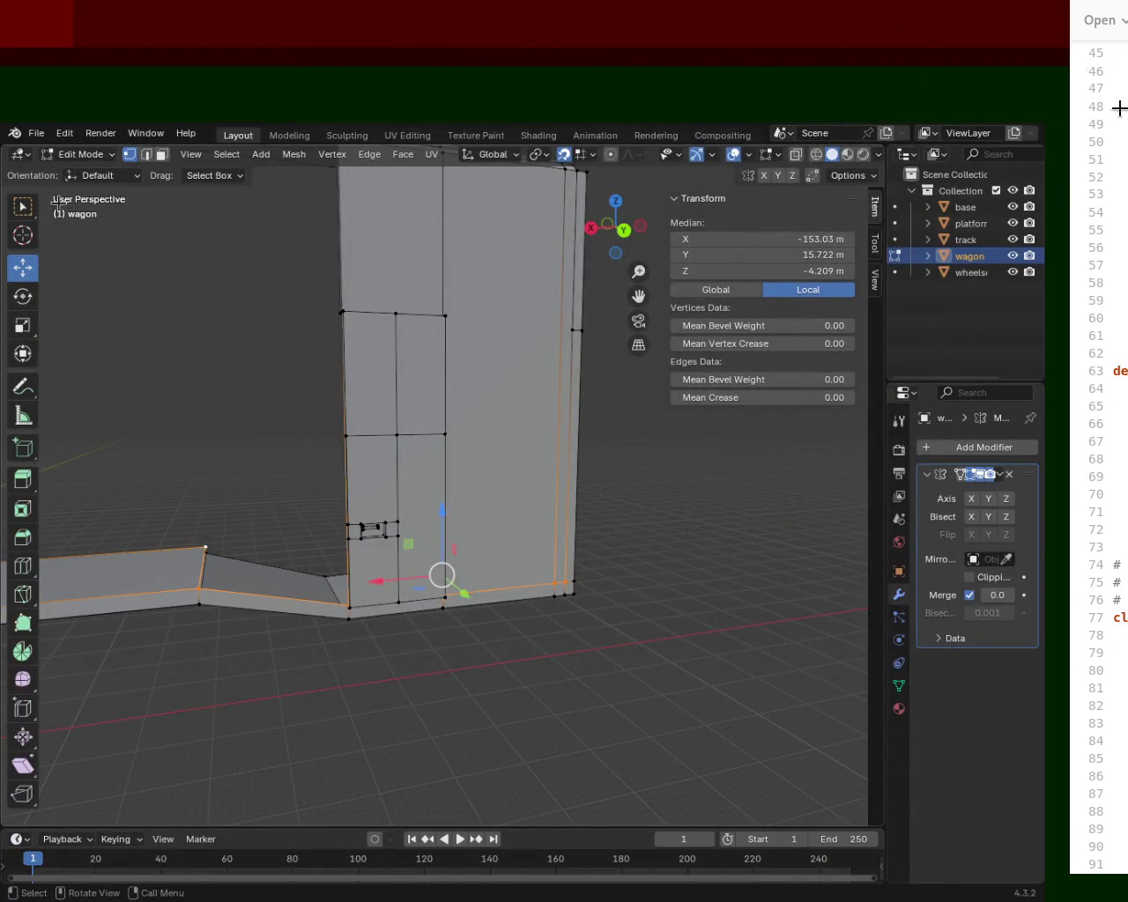
# Step: Deselect the wagon mesh and save the project as train.blend
pyautogui.click(37, 133)
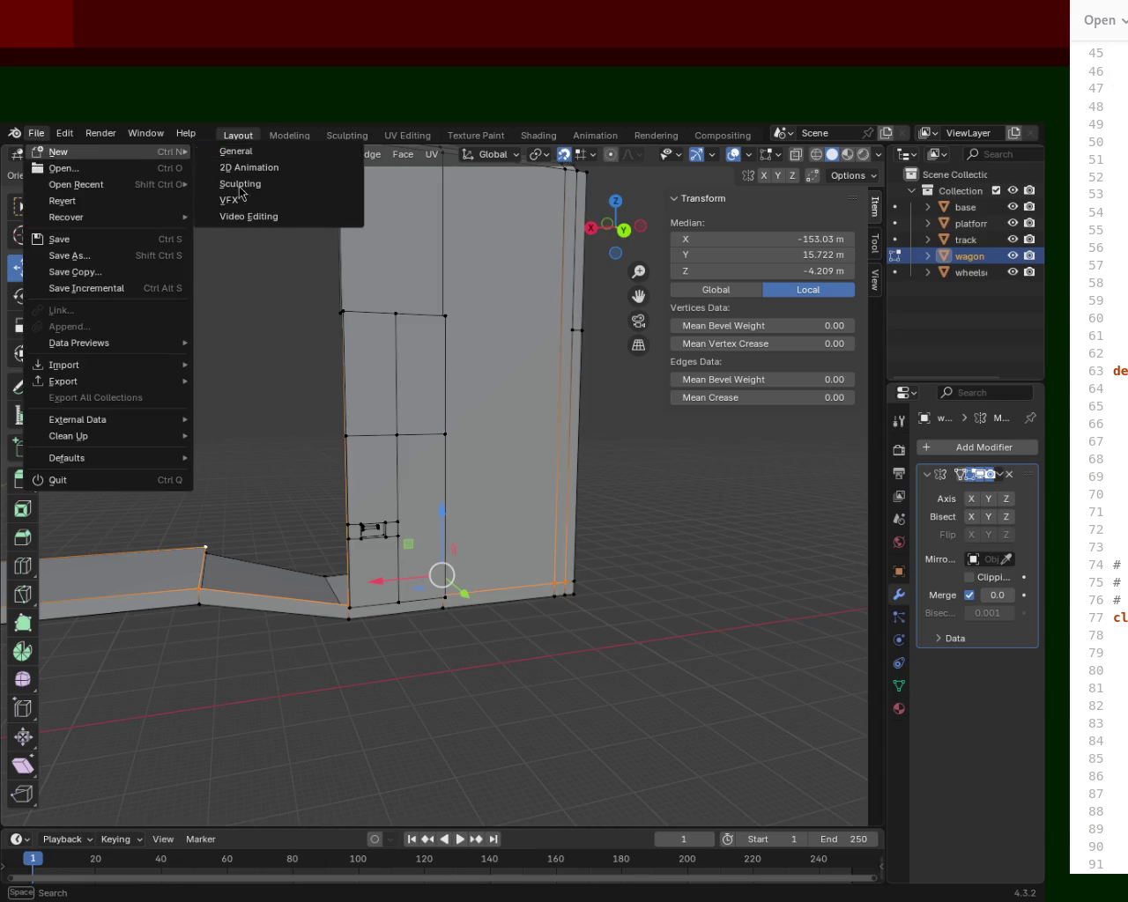
pyautogui.press('Escape')
pyautogui.hotkey('alt', 'a')
pyautogui.hotkey('ctrl', 's')
# Step: Start a new General file and save it as terrain_1.blend
pyautogui.click(37, 133)
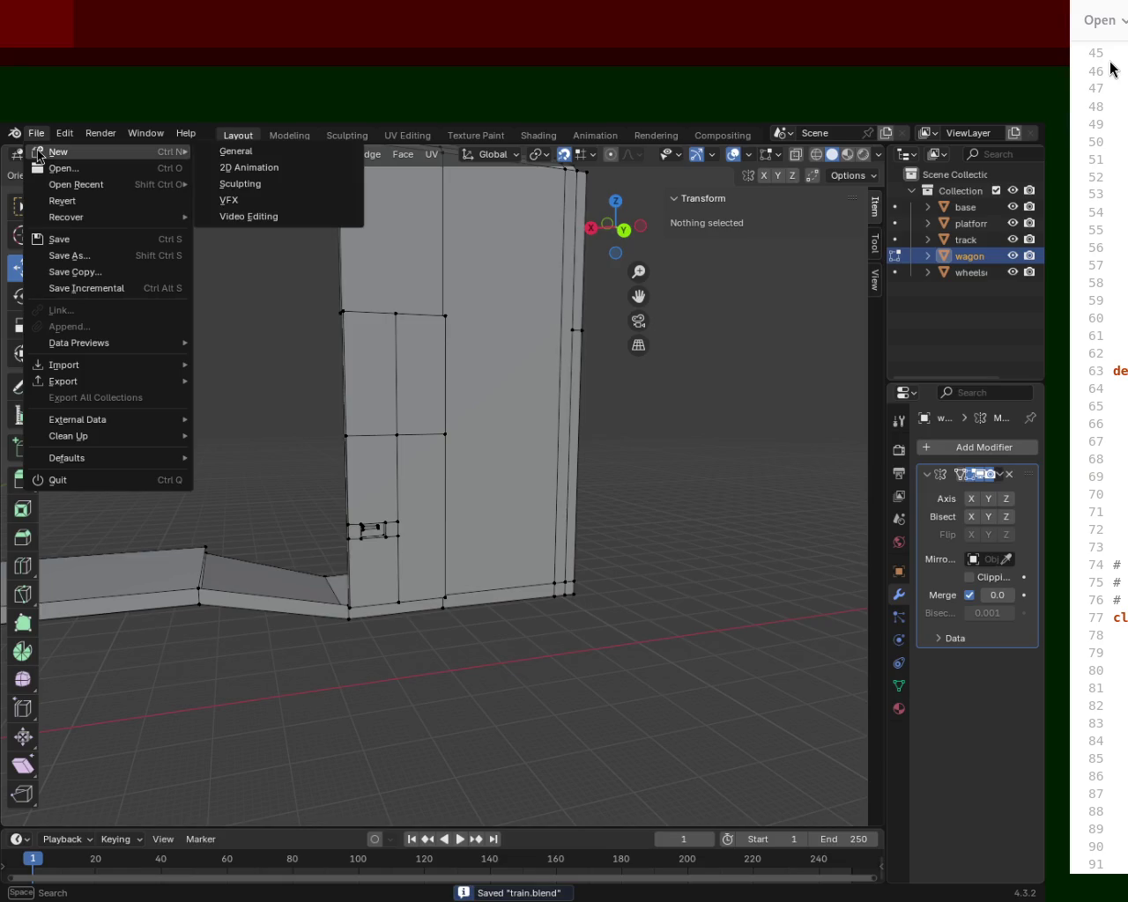
pyautogui.click(290, 152)
pyautogui.press('ctrl')
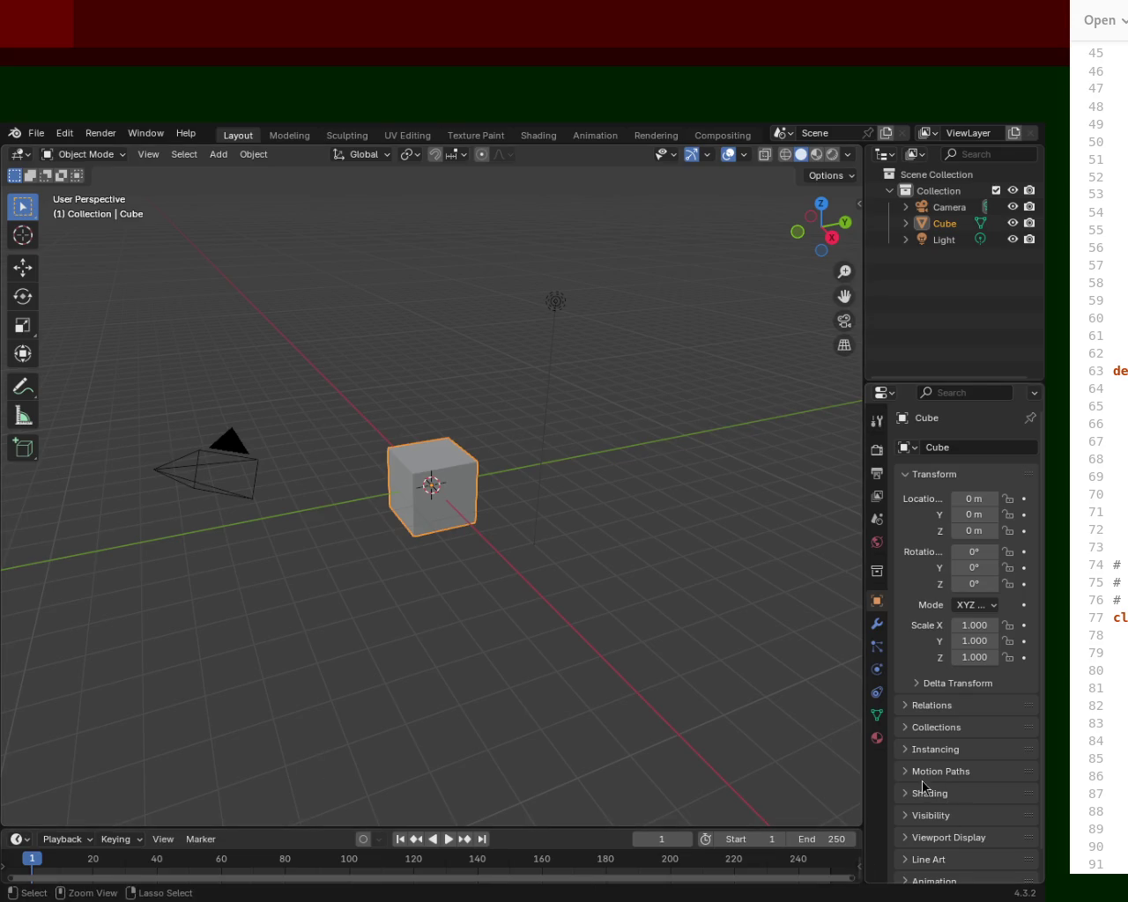
pyautogui.hotkey('ctrl', 's')
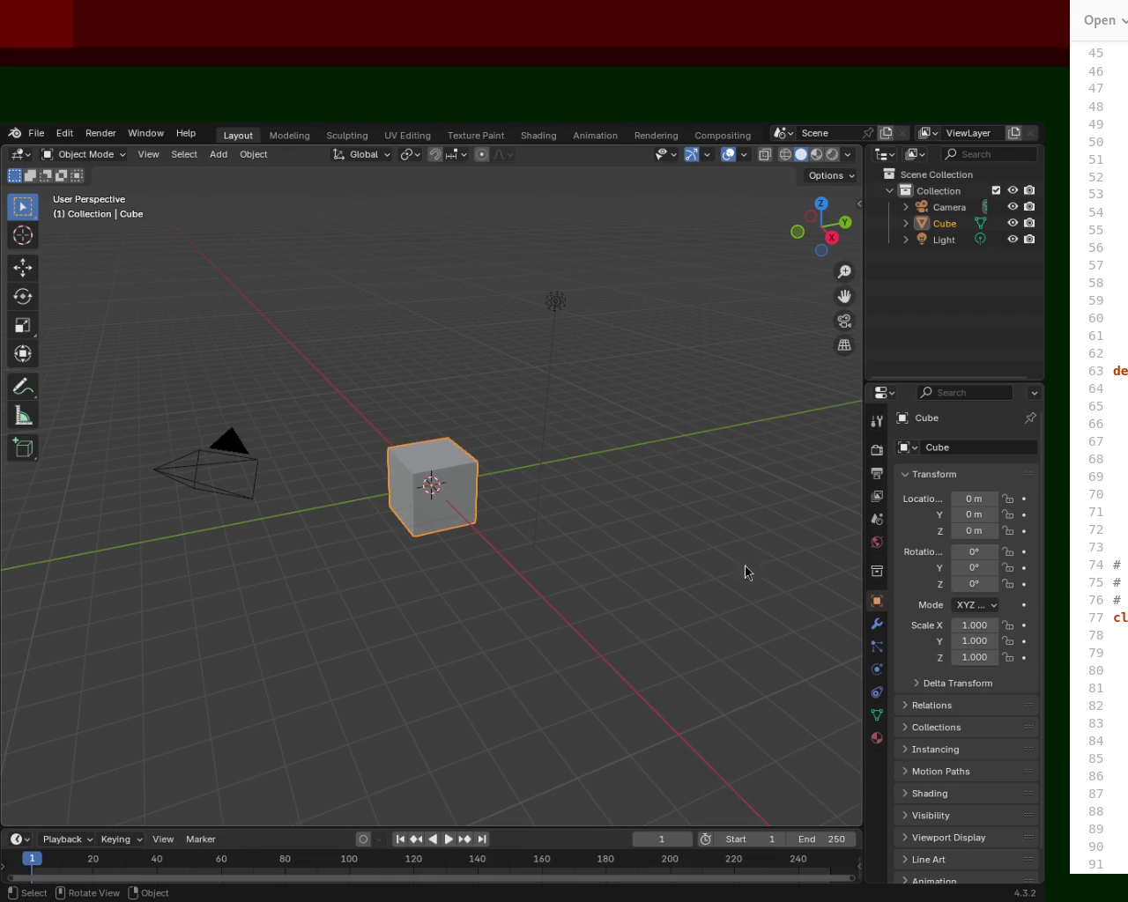
# Step: Orbit the view around the default cube and select it
pyautogui.moveTo(529, 491)
pyautogui.mouseDown(button='middle')
pyautogui.moveTo(496, 531)
pyautogui.moveTo(527, 500)
pyautogui.mouseUp(button='middle')
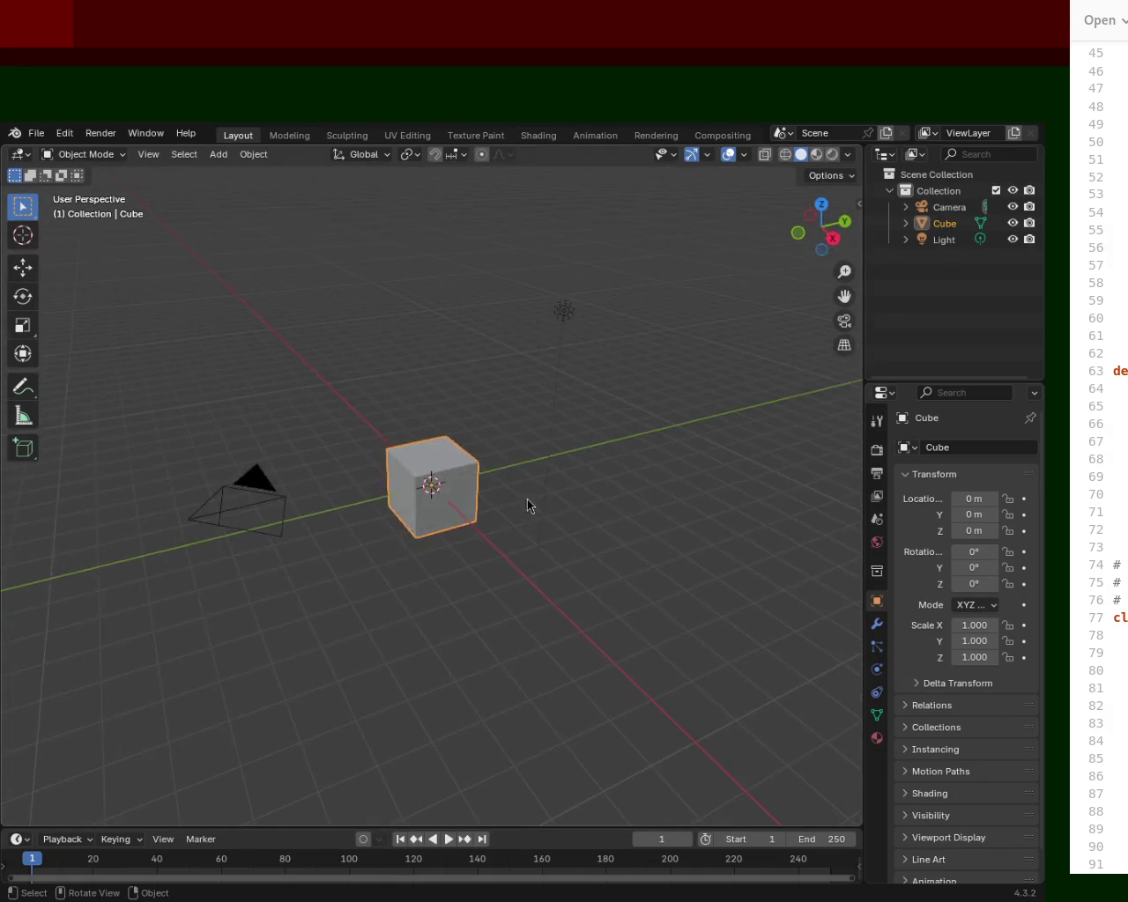
pyautogui.click(947, 225)
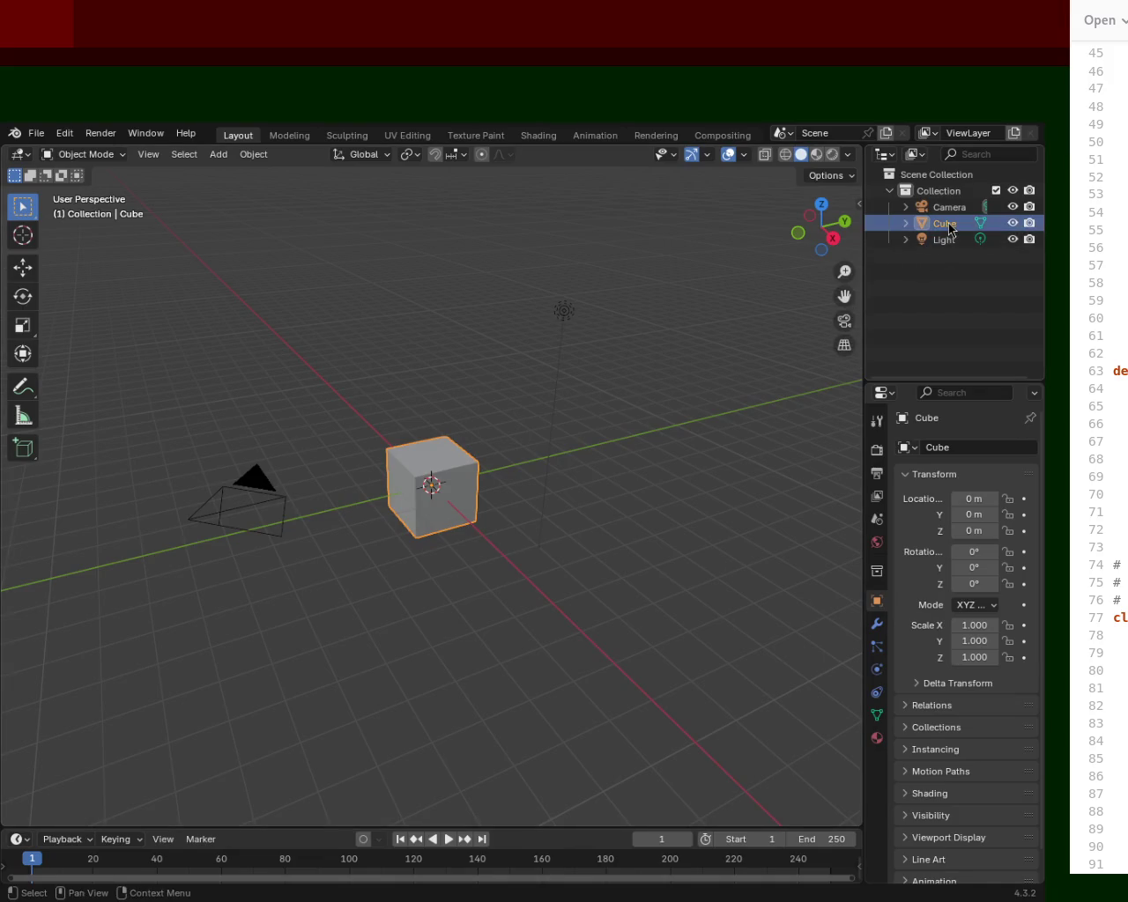
# Step: Delete the default cube and add a Plane mesh from the Add menu
pyautogui.press('Delete')
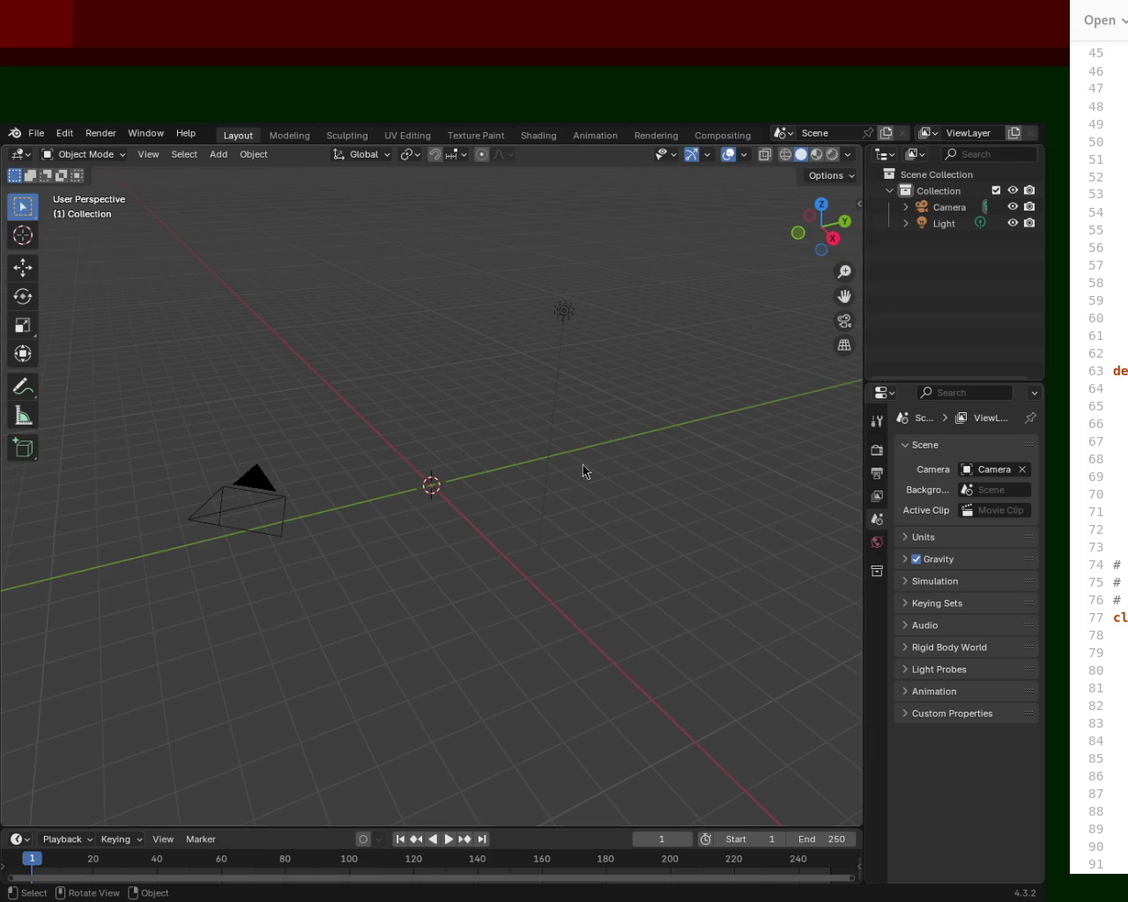
pyautogui.click(218, 154)
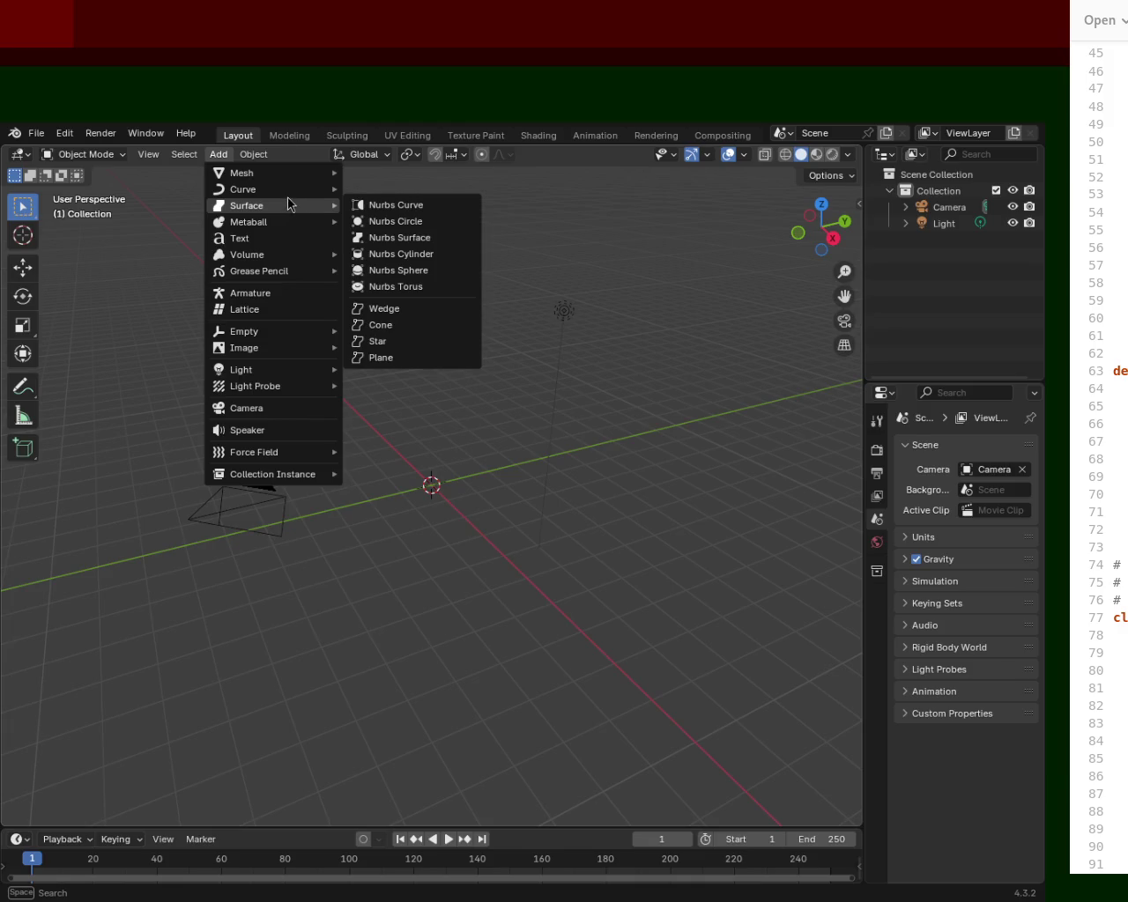
pyautogui.moveTo(265, 173)
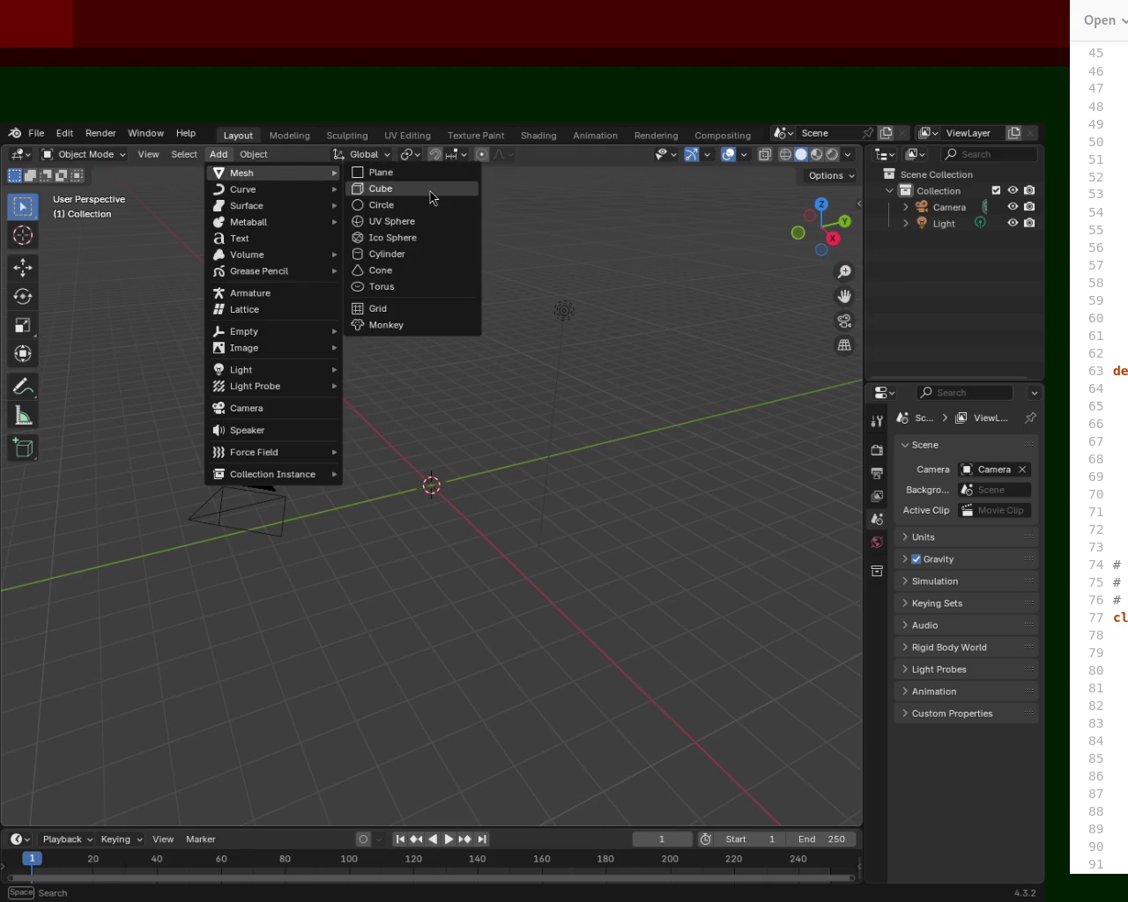
pyautogui.click(429, 183)
# Step: Scale the new plane up to about 6.5 and select all its geometry in Edit Mode
pyautogui.press('s')
pyautogui.click(146, 428)
pyautogui.moveTo(371, 499)
pyautogui.mouseDown(button='middle')
pyautogui.moveTo(441, 485)
pyautogui.moveTo(438, 375)
pyautogui.mouseUp(button='middle')
pyautogui.press('Tab')
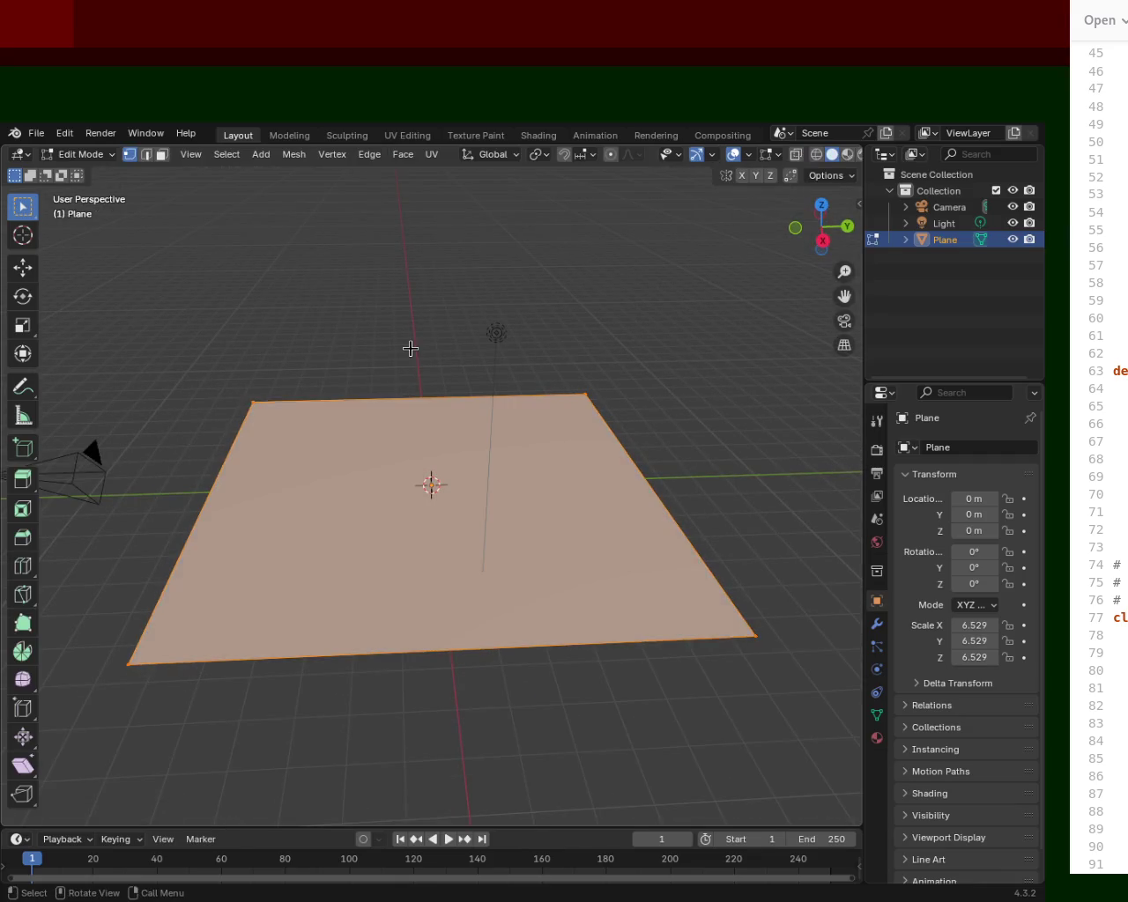
pyautogui.hotkey('ctrl', 'e')
# Step: Subdivide the plane repeatedly into a dense grid of small faces
pyautogui.press('d')
pyautogui.hotkey('ctrl', 'e')
pyautogui.press('d')
pyautogui.hotkey('ctrl', 'e')
pyautogui.press('d')
pyautogui.hotkey('ctrl', 'e')
pyautogui.press('d')
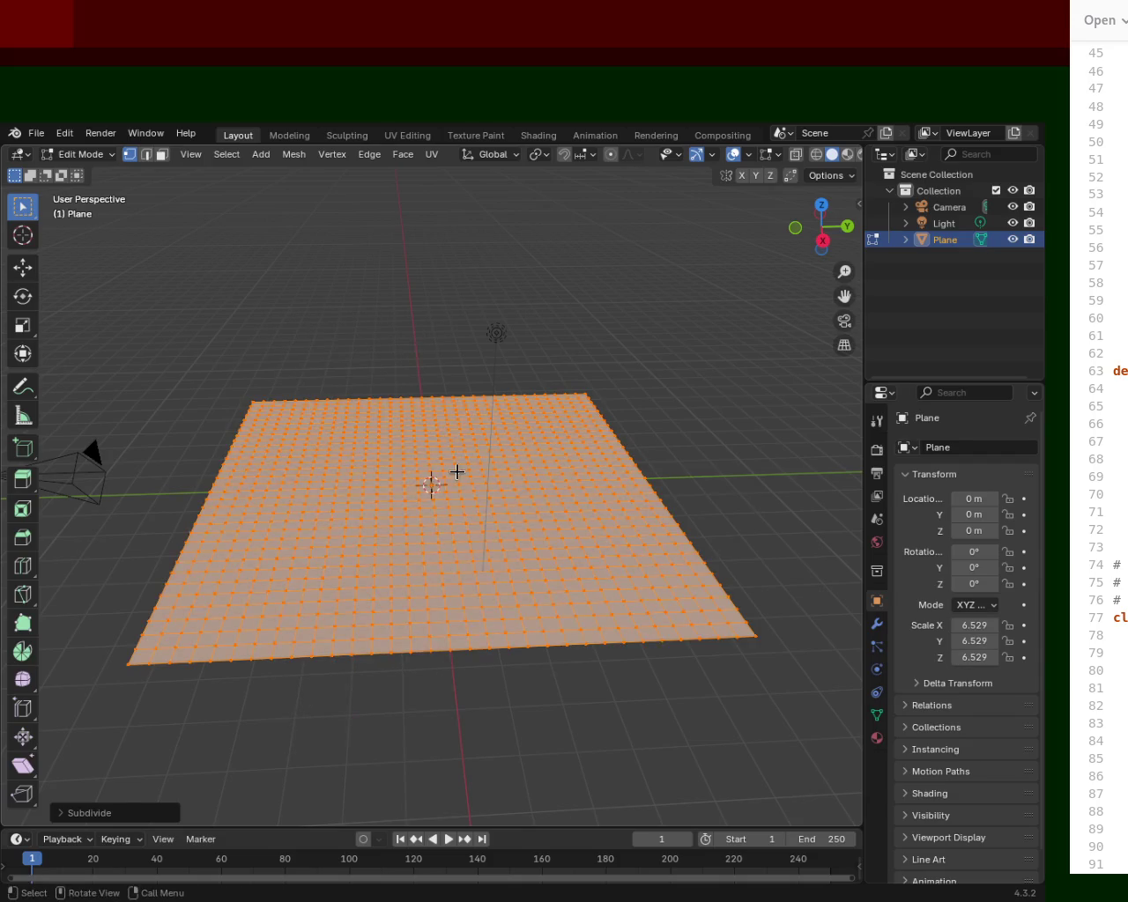
pyautogui.hotkey('ctrl', 'e')
pyautogui.press('d')
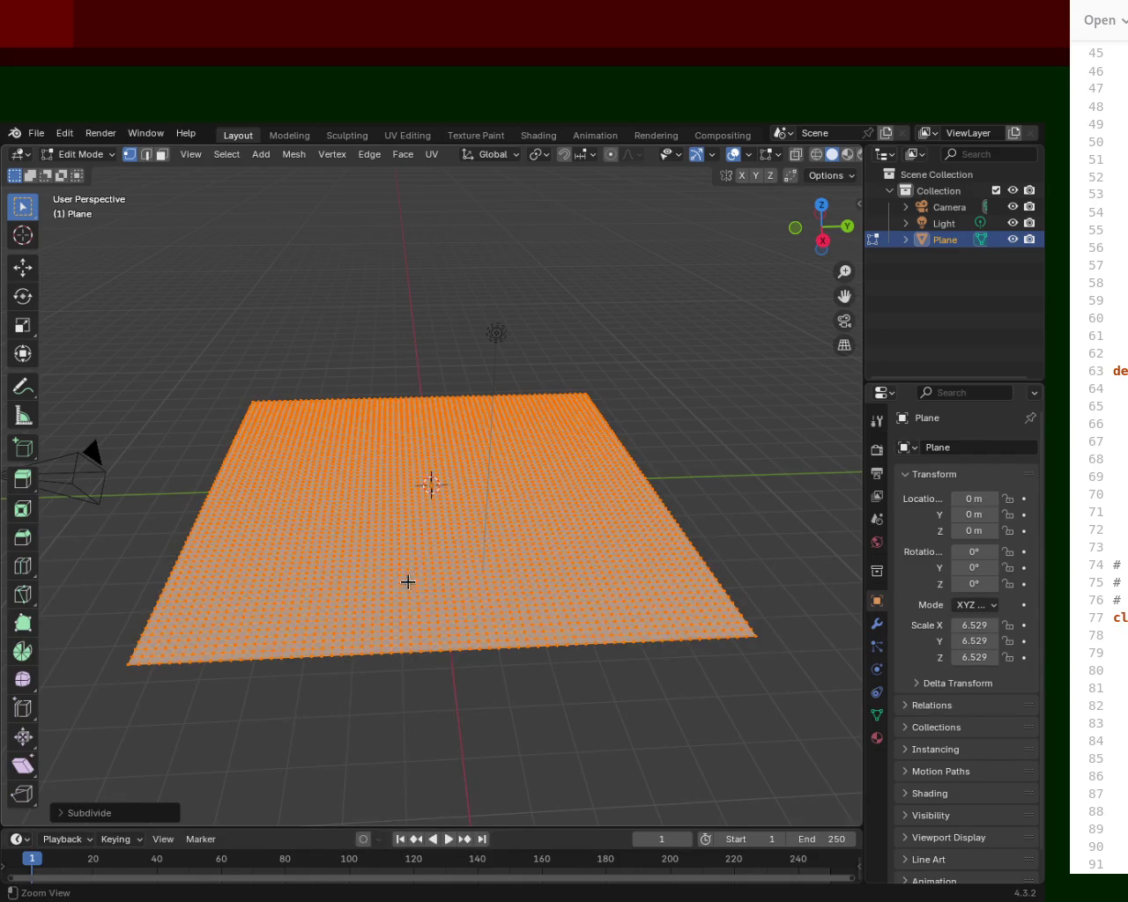
# Step: Make the bottom editor area much taller
pyautogui.moveTo(426, 521)
pyautogui.mouseDown(button='middle')
pyautogui.moveTo(431, 553)
pyautogui.moveTo(433, 445)
pyautogui.moveTo(348, 476)
pyautogui.mouseUp(button='middle')
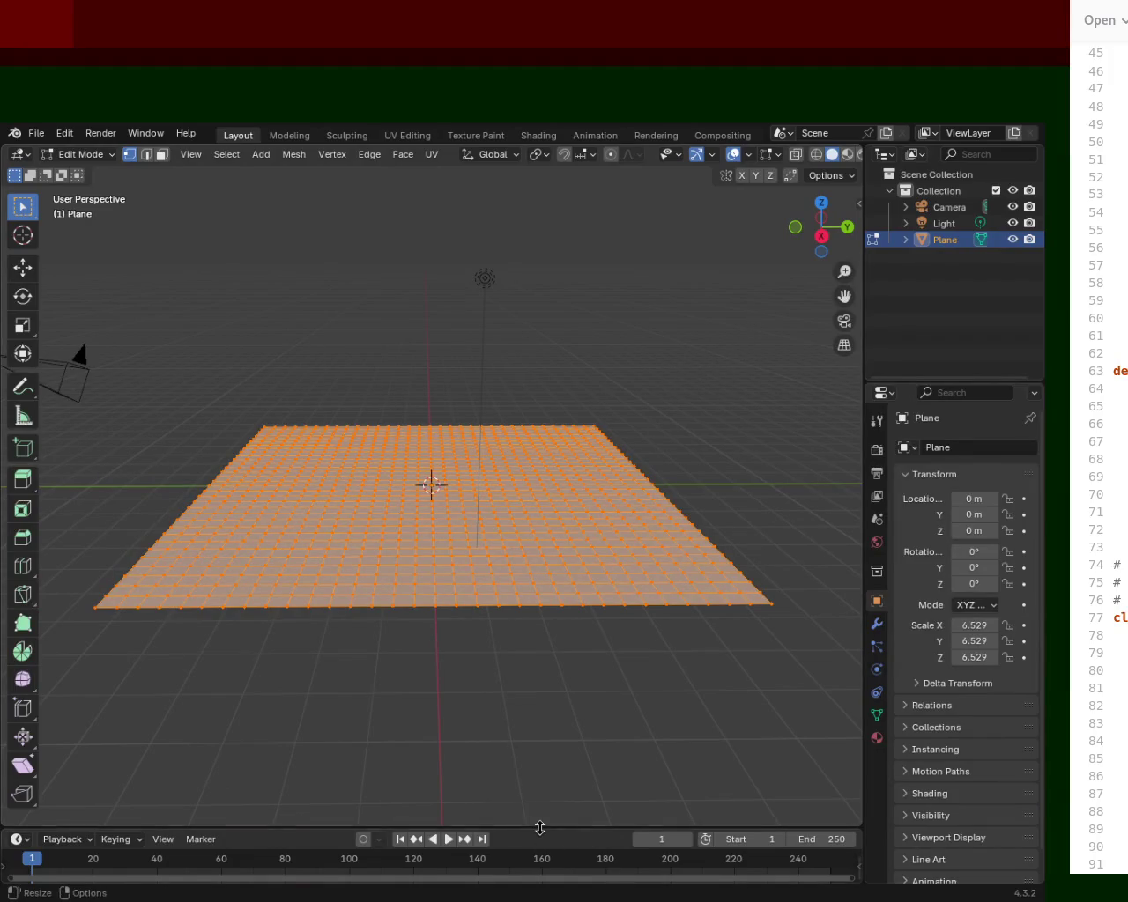
pyautogui.moveTo(540, 829); pyautogui.dragTo(540, 534)
pyautogui.click(21, 544)
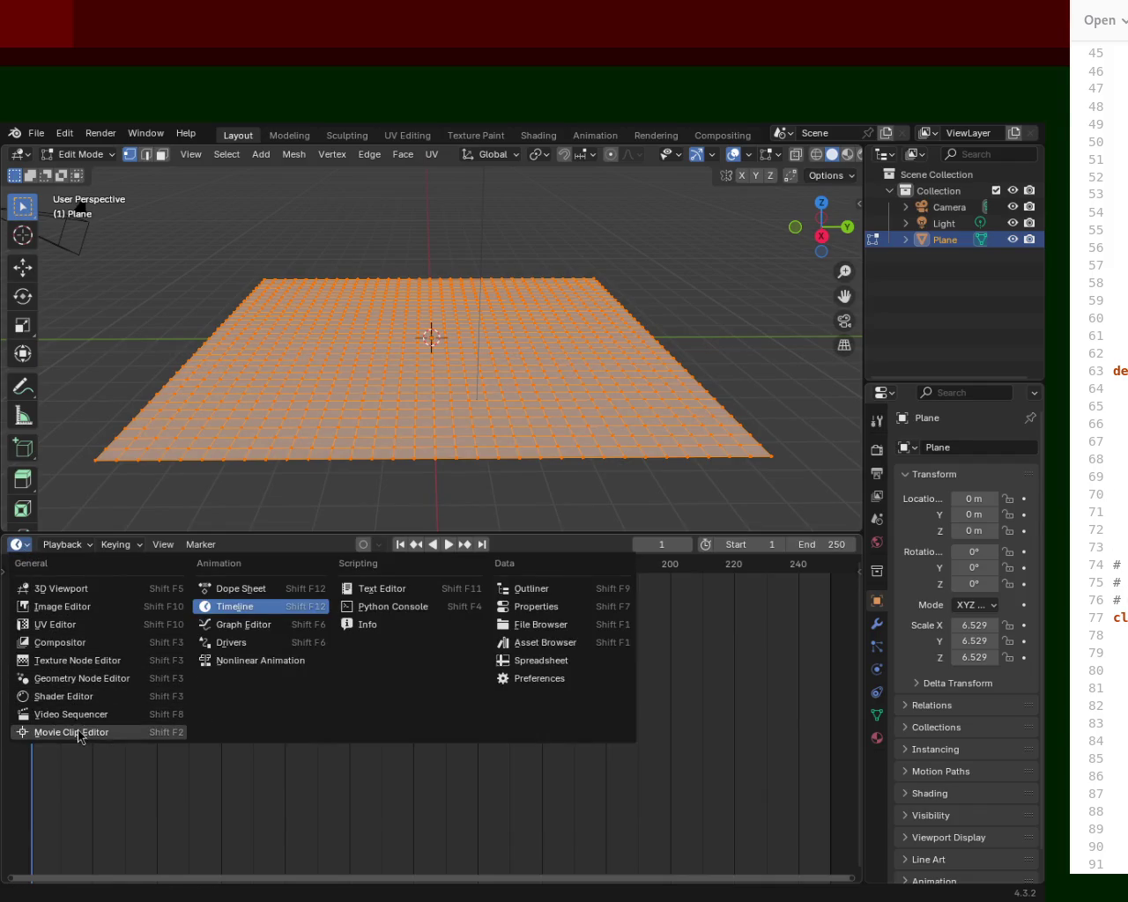
# Step: Switch the bottom area to a Geometry Node Editor and show the Plane's empty modifier stack
pyautogui.click(125, 679)
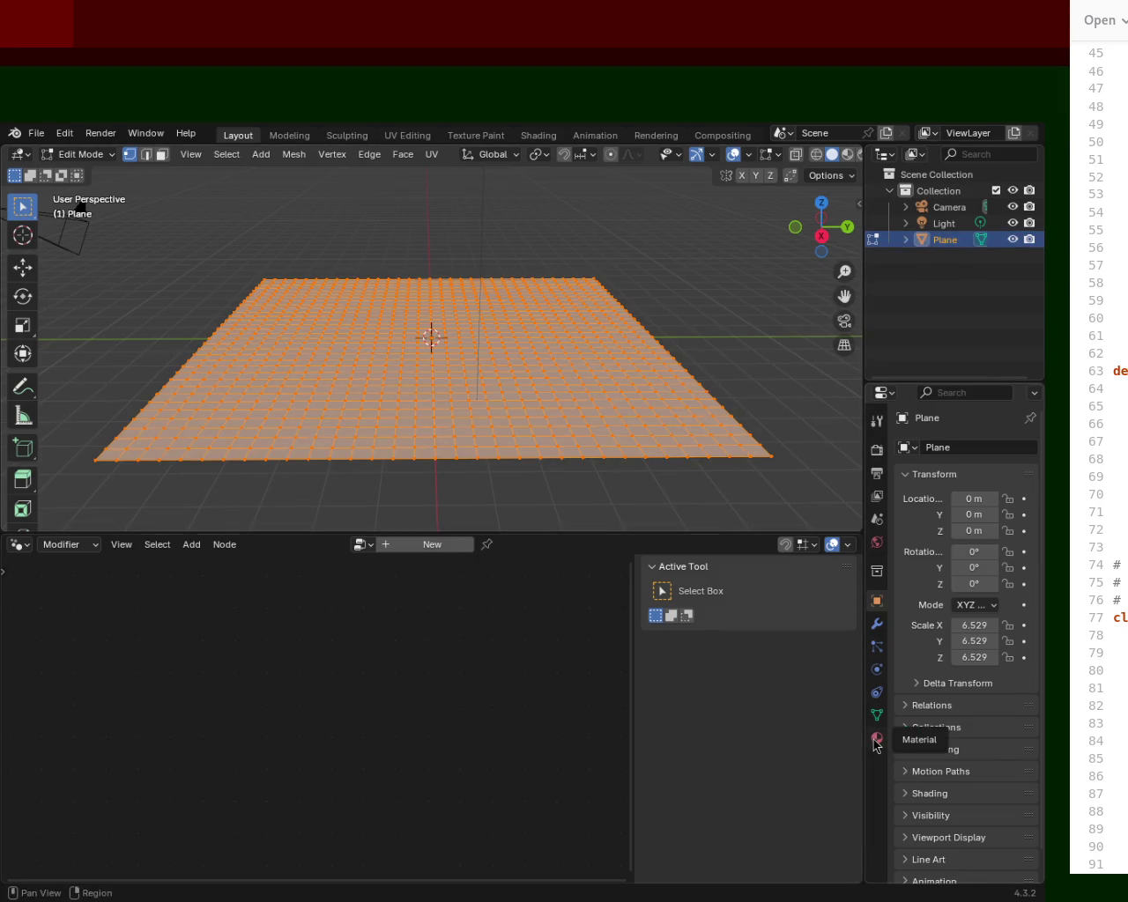
pyautogui.click(879, 631)
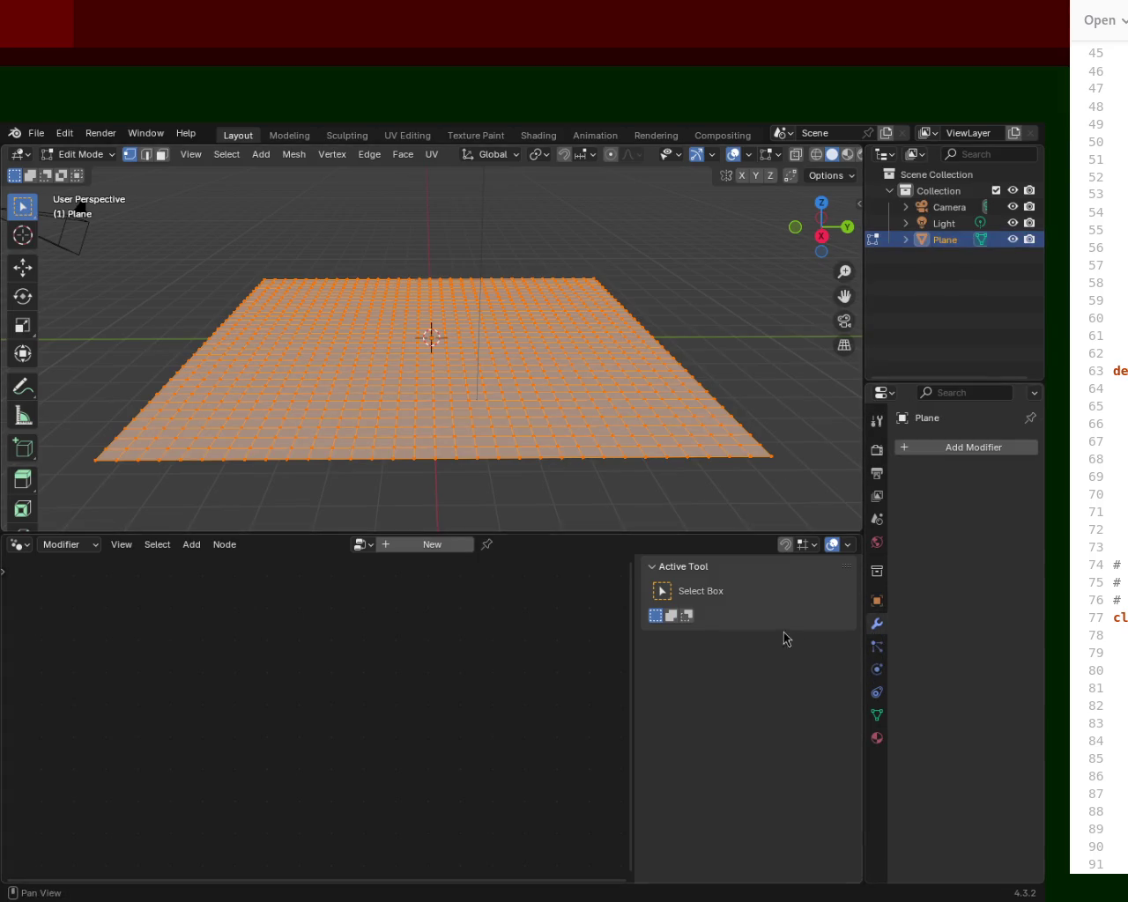
pyautogui.click(969, 449)
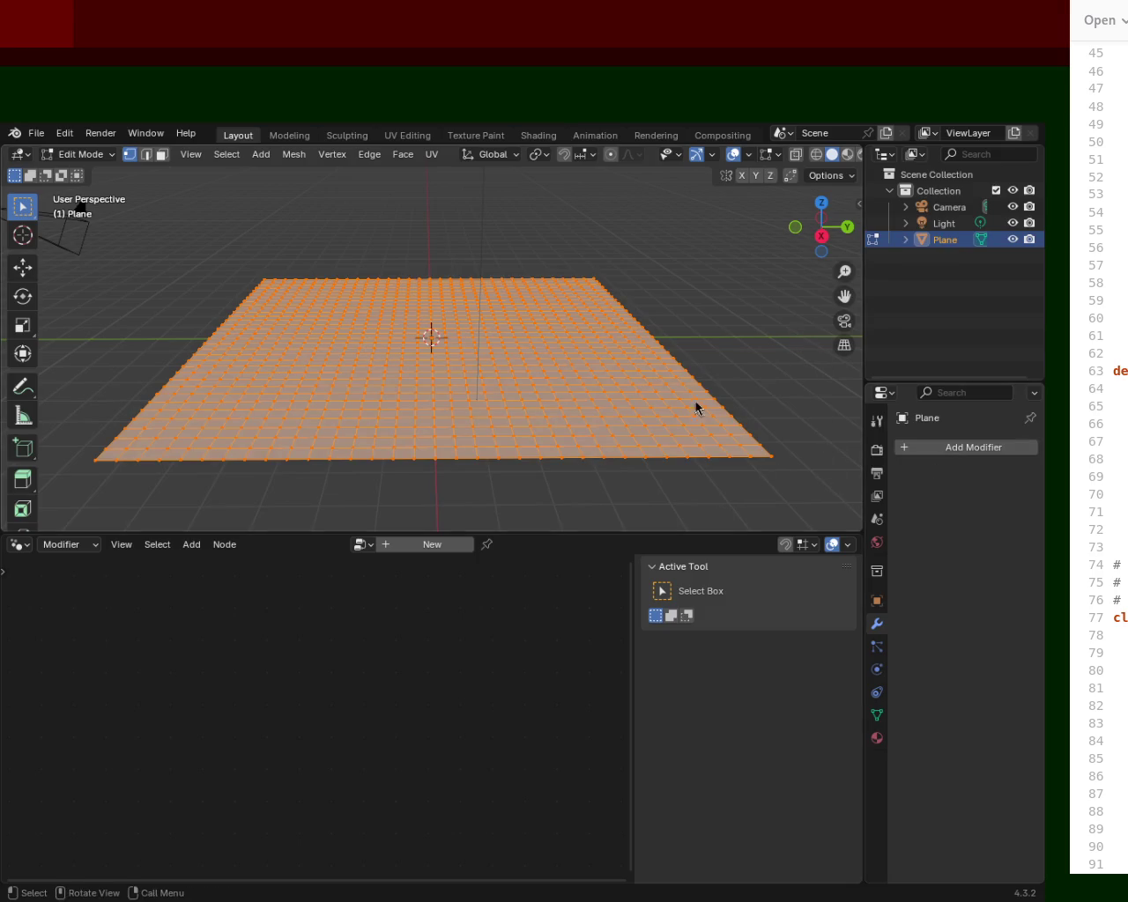
pyautogui.click(11, 543)
pyautogui.click(1002, 450)
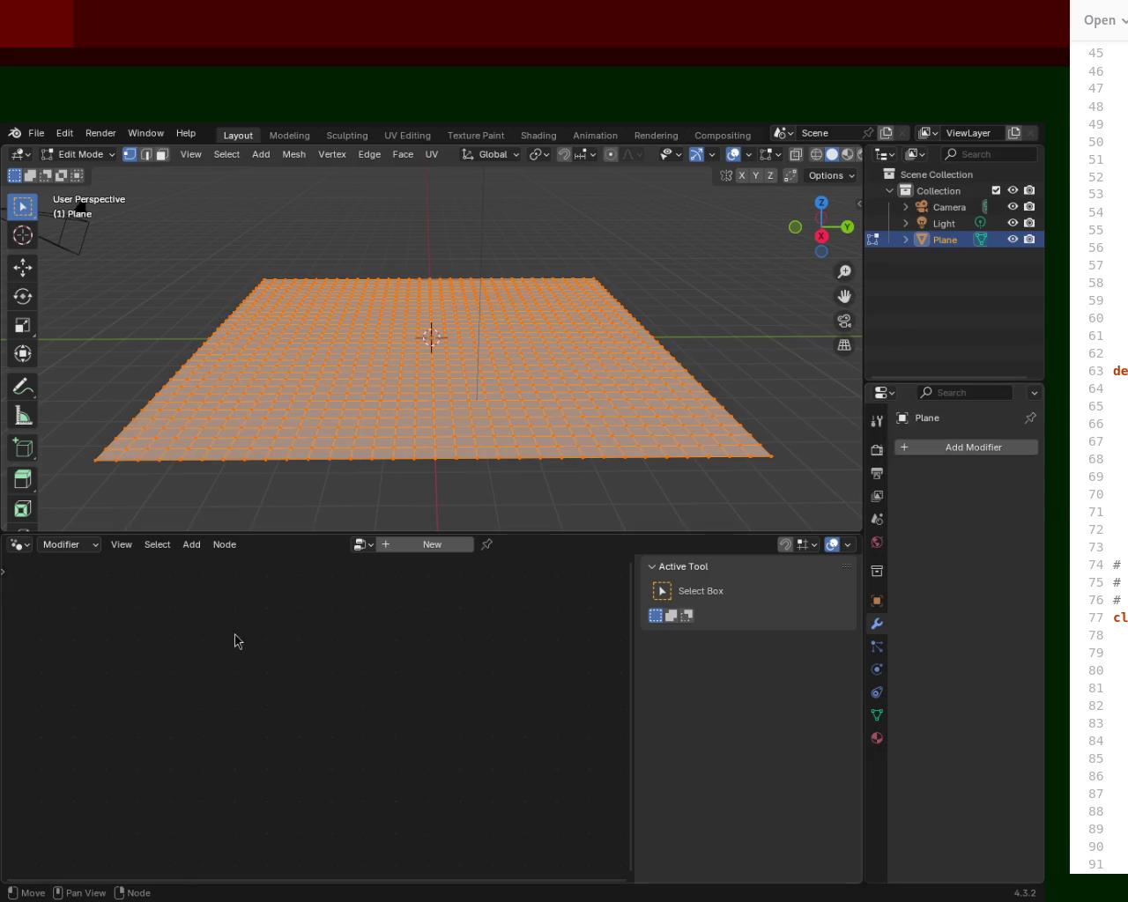
# Step: Add a Geometry Nodes modifier to the Plane, creating a new group linking Group Input to Group Output
pyautogui.click(430, 544)
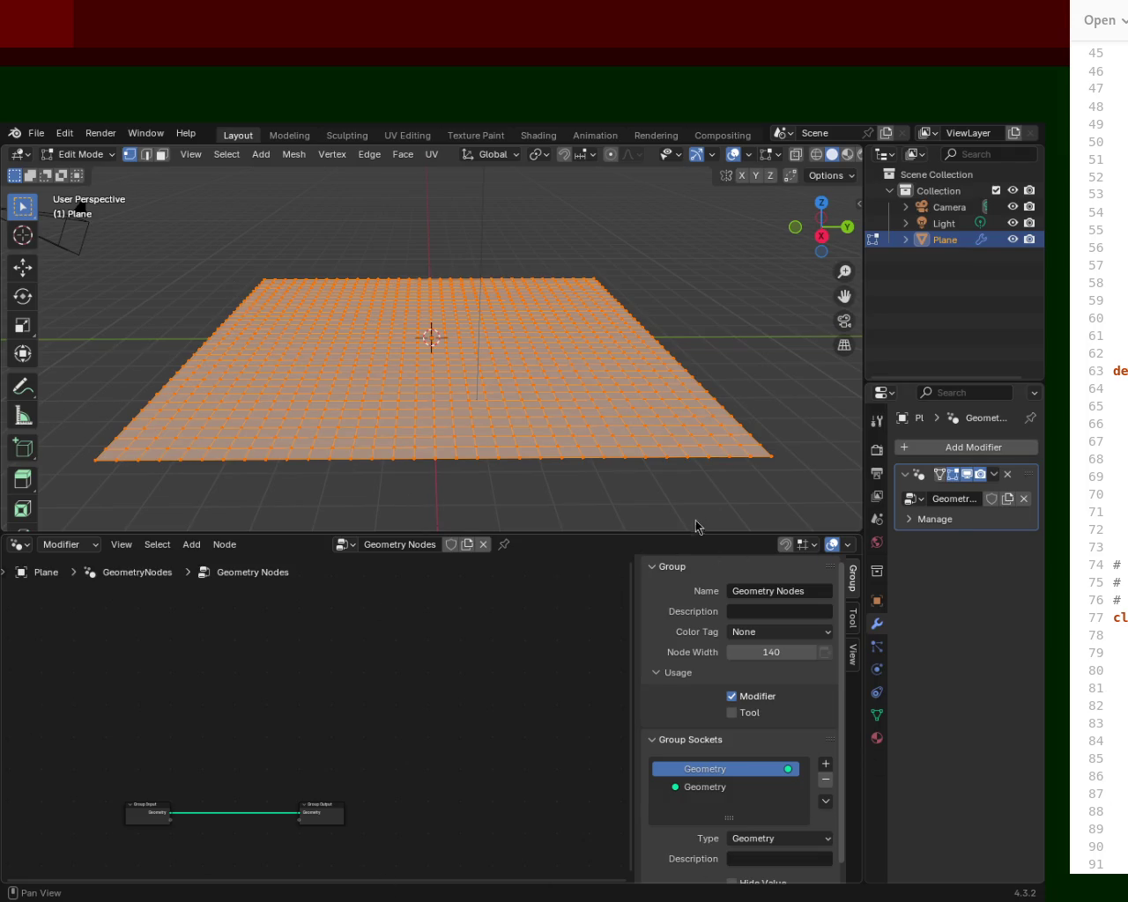
# Step: Keep the bottom area as a Geometry Node Editor and widen the right-hand panels
pyautogui.click(13, 550)
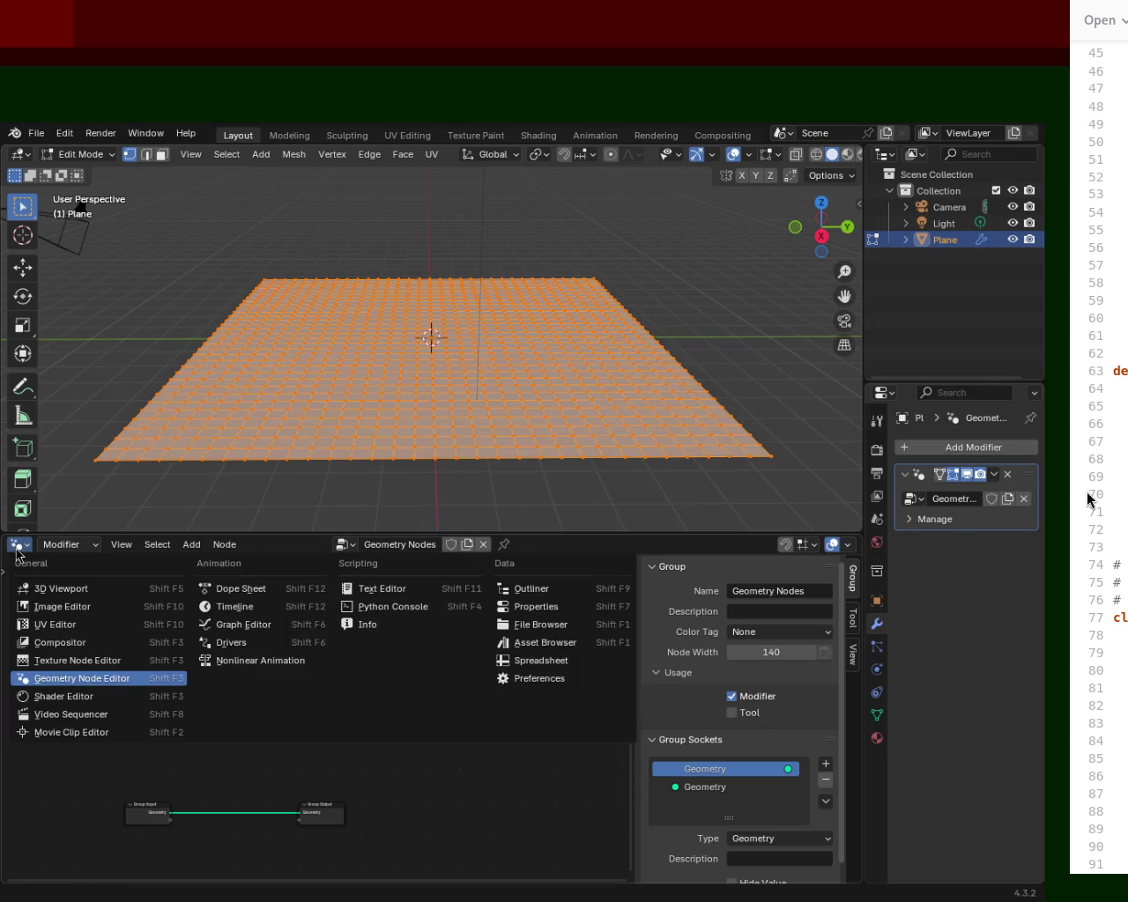
pyautogui.click(106, 681)
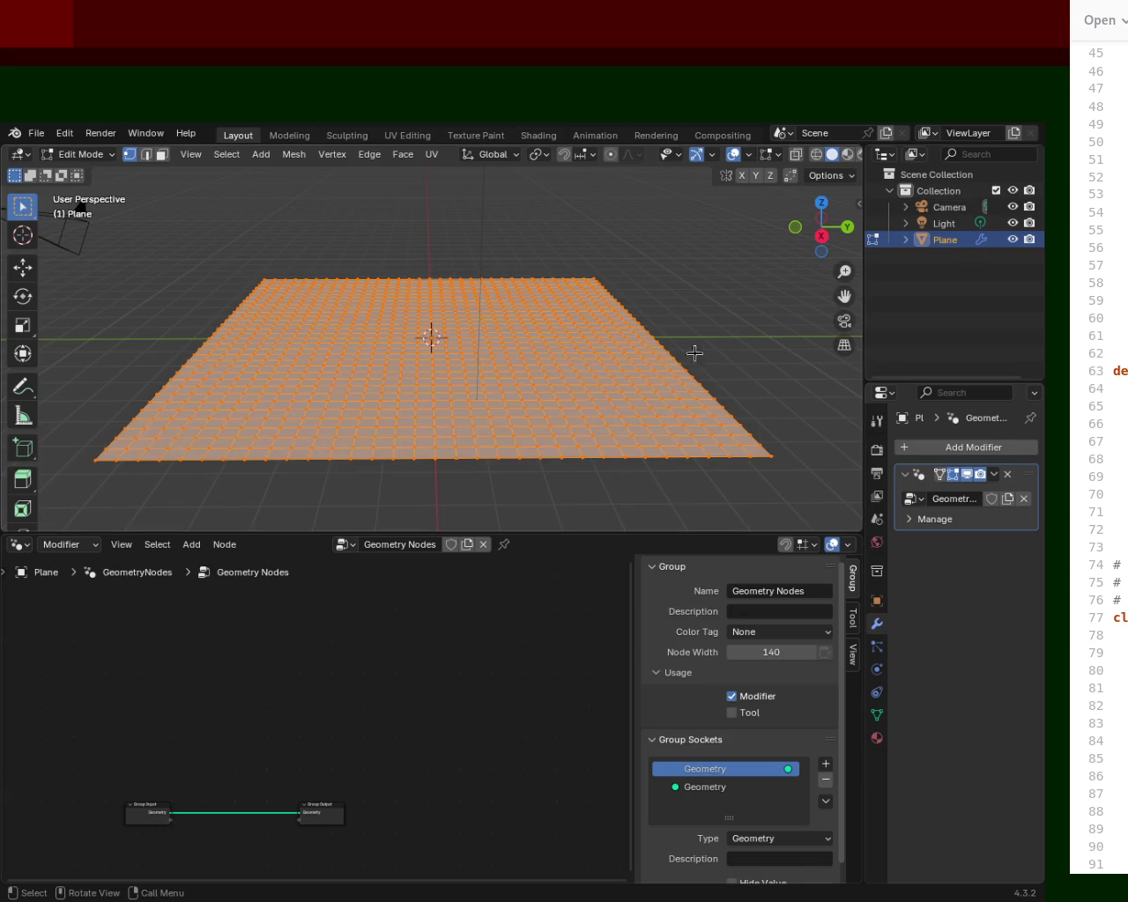
pyautogui.moveTo(863, 339); pyautogui.dragTo(673, 330)
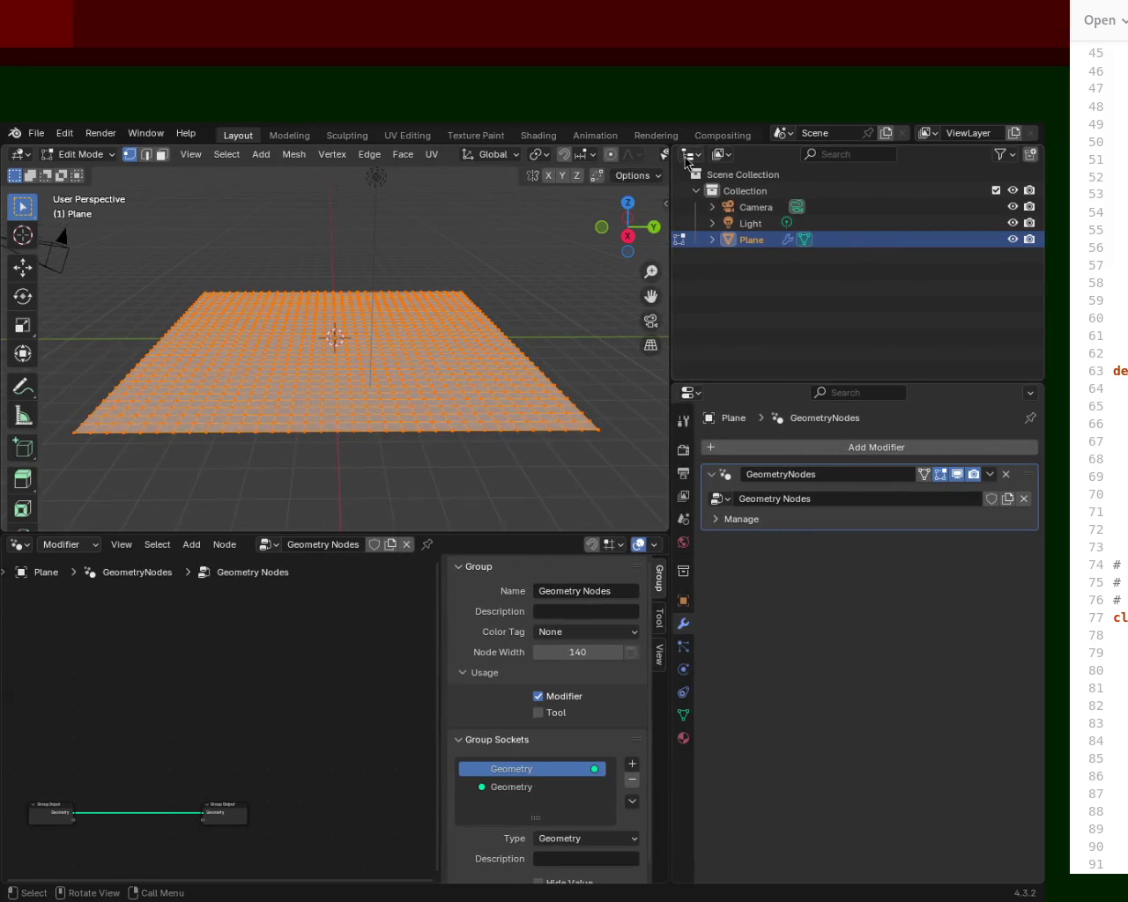
# Step: Switch the Outliner, Properties and 3D Viewport areas all to Geometry Node Editors
pyautogui.click(690, 154)
pyautogui.click(148, 288)
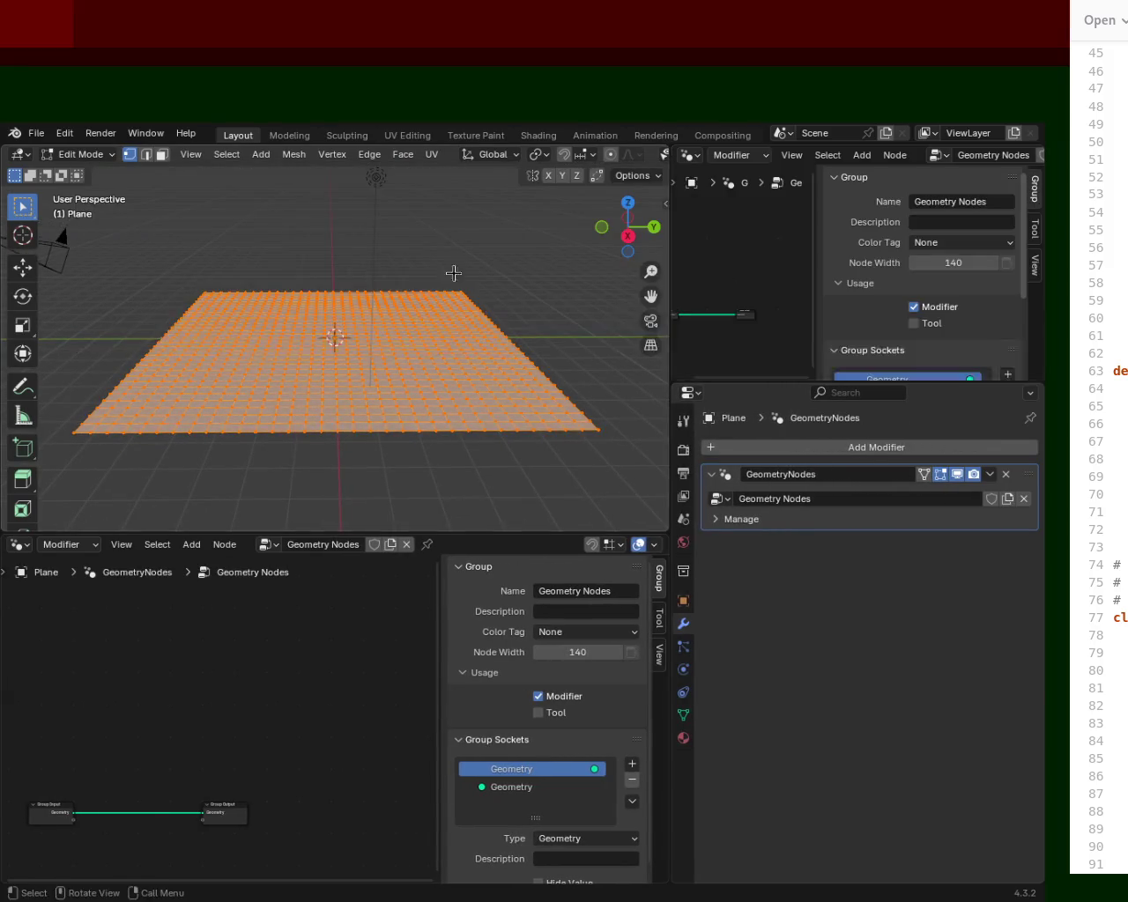
pyautogui.click(690, 392)
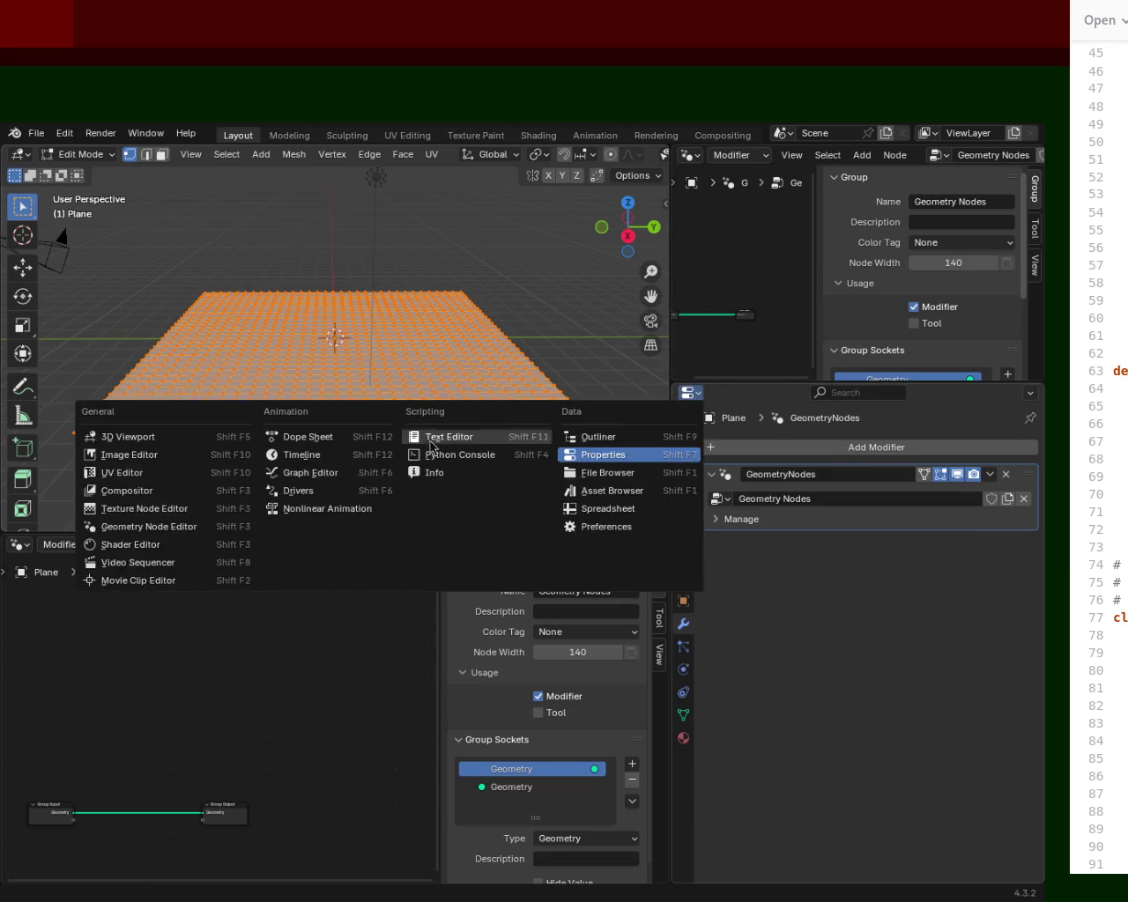
pyautogui.click(146, 526)
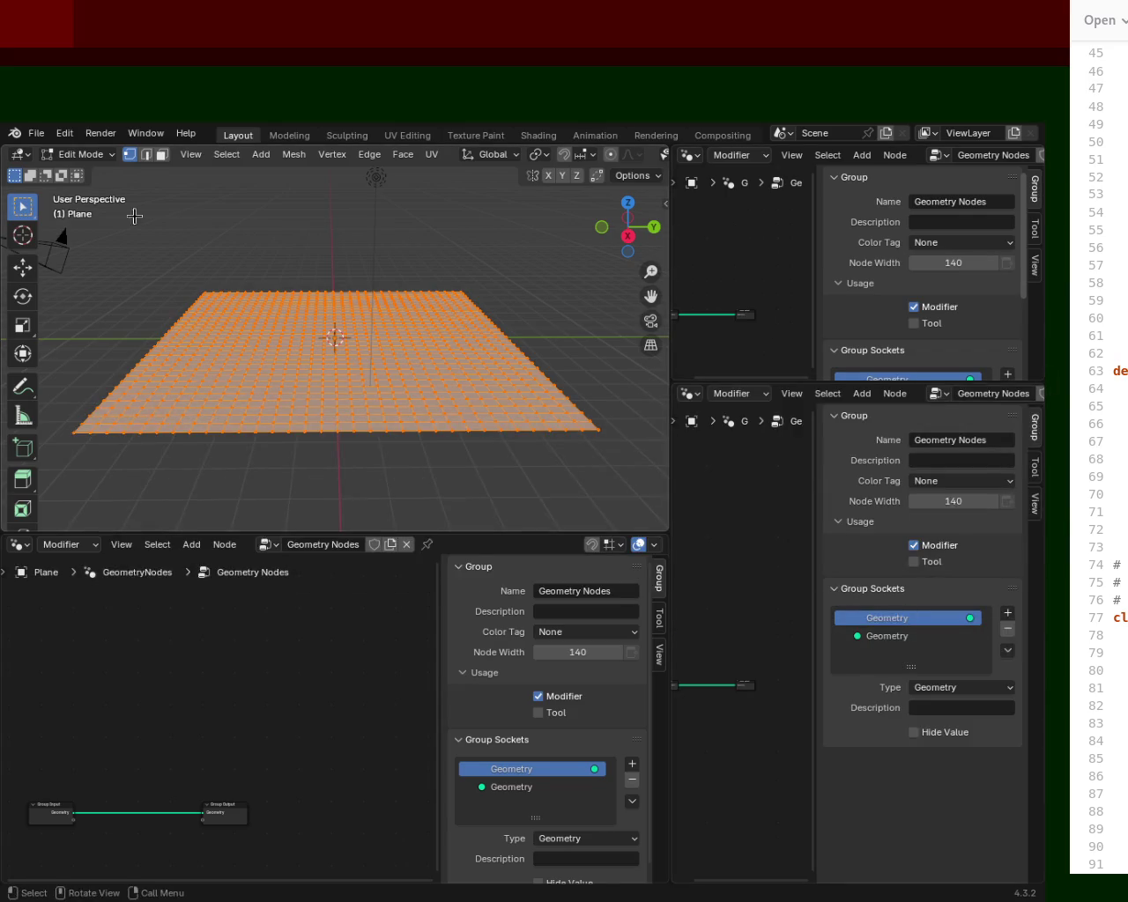
pyautogui.click(27, 157)
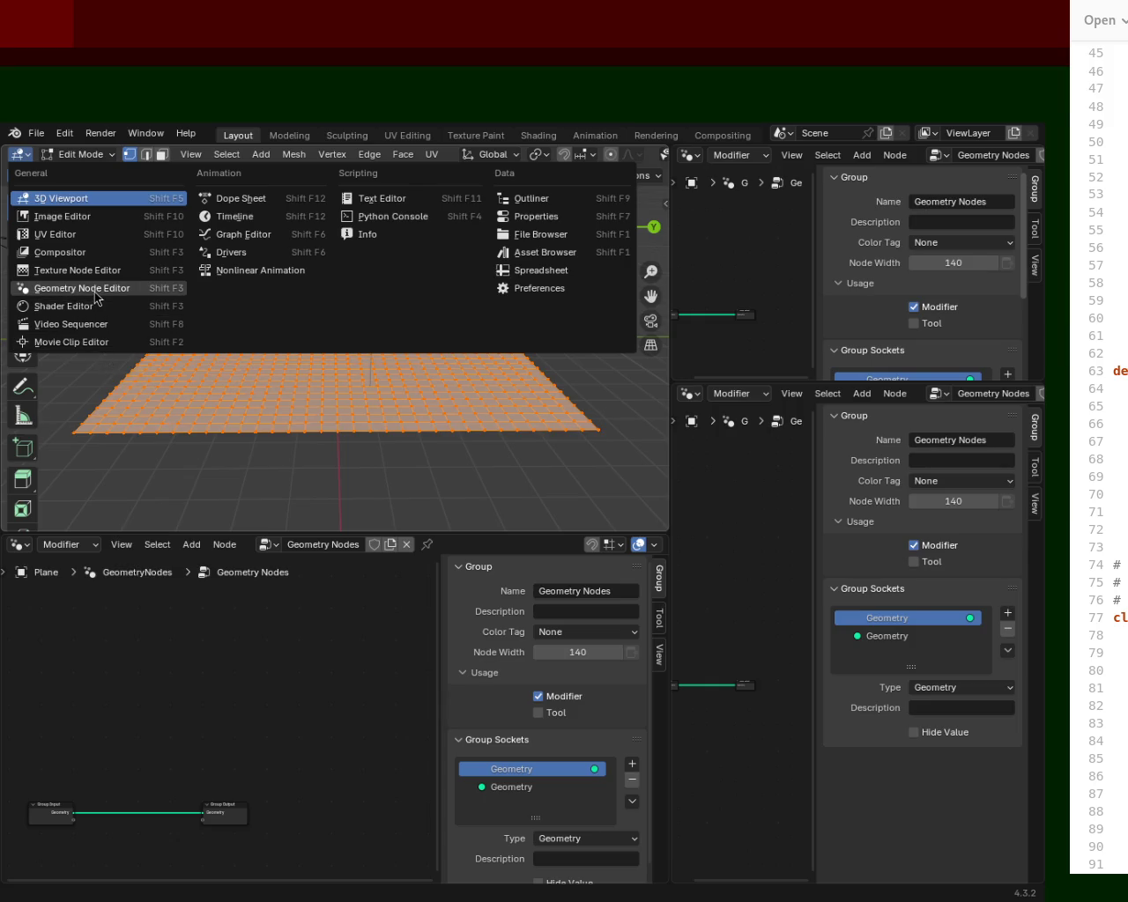
pyautogui.click(81, 288)
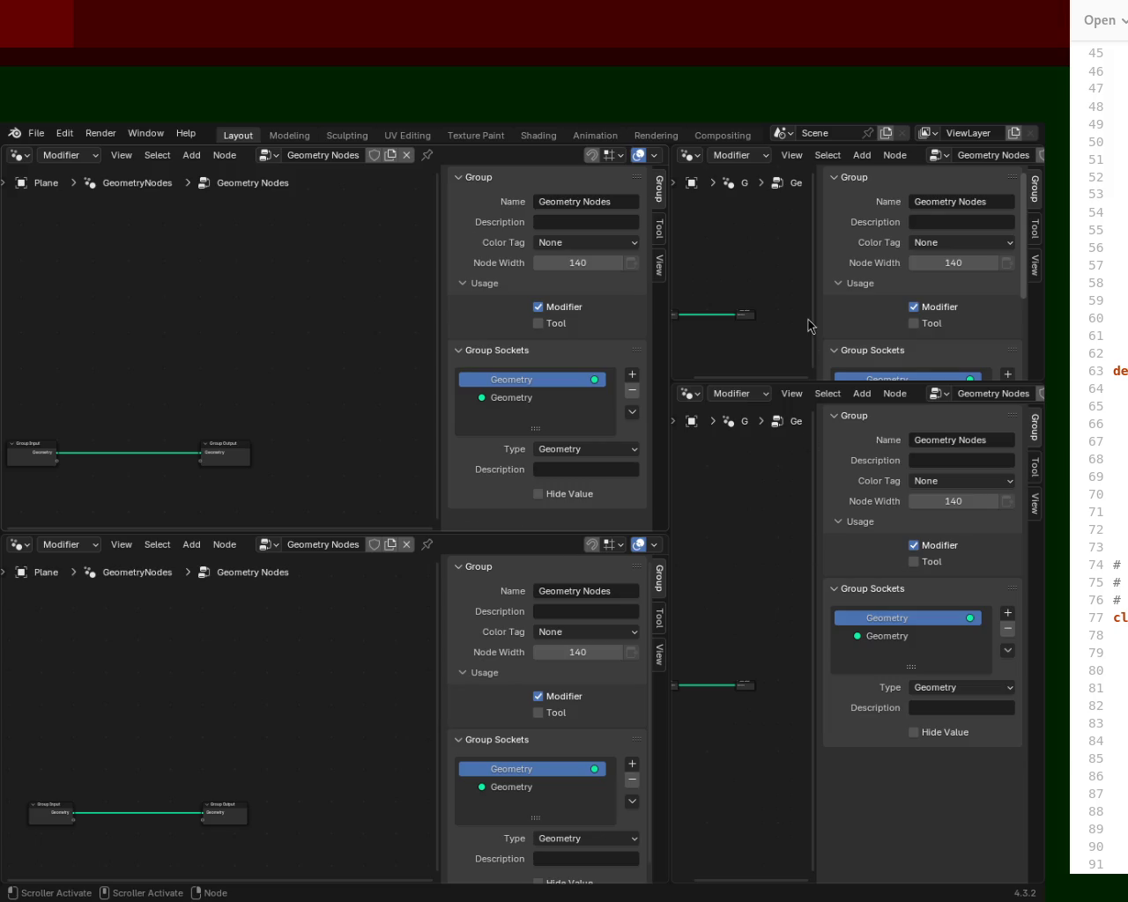
pyautogui.click(20, 156)
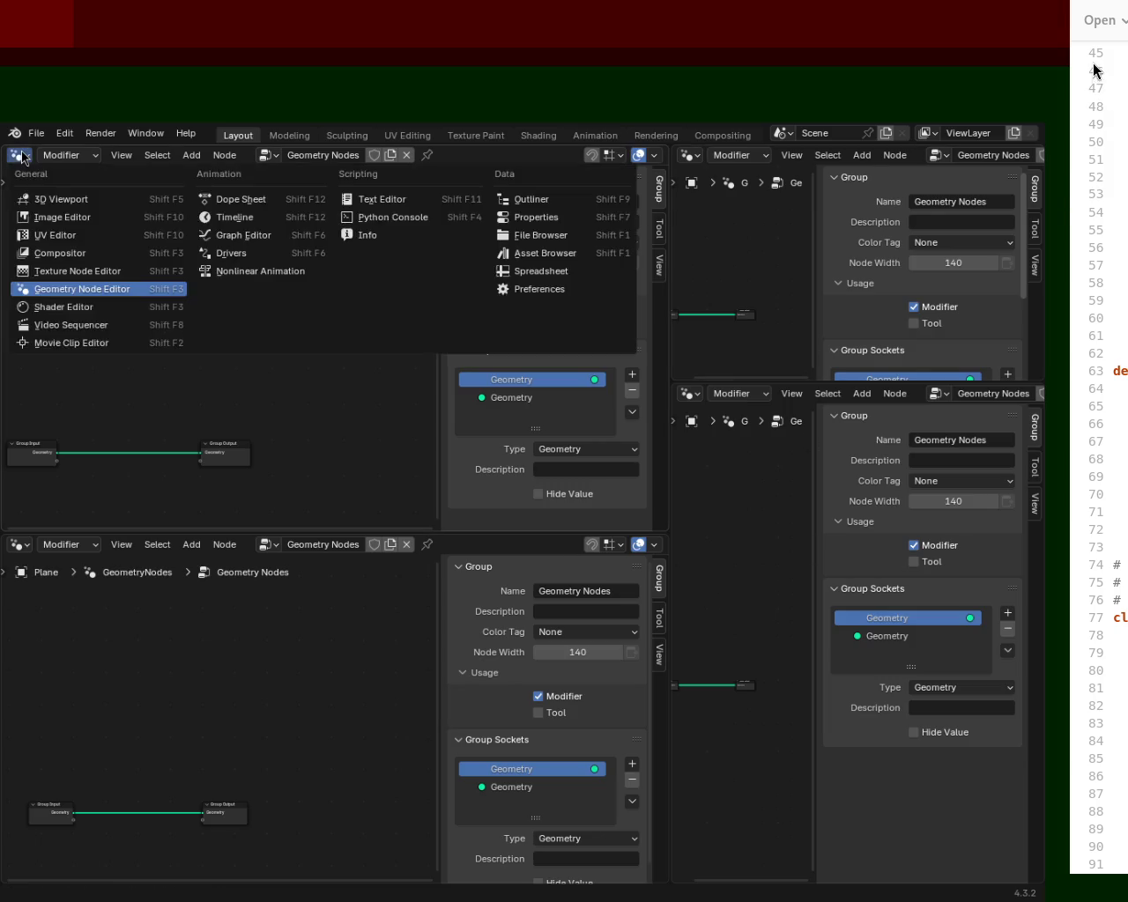
# Step: Set the upper-left area to 3D Viewport, upper-right to Outliner, and lower-right to Properties
pyautogui.click(48, 201)
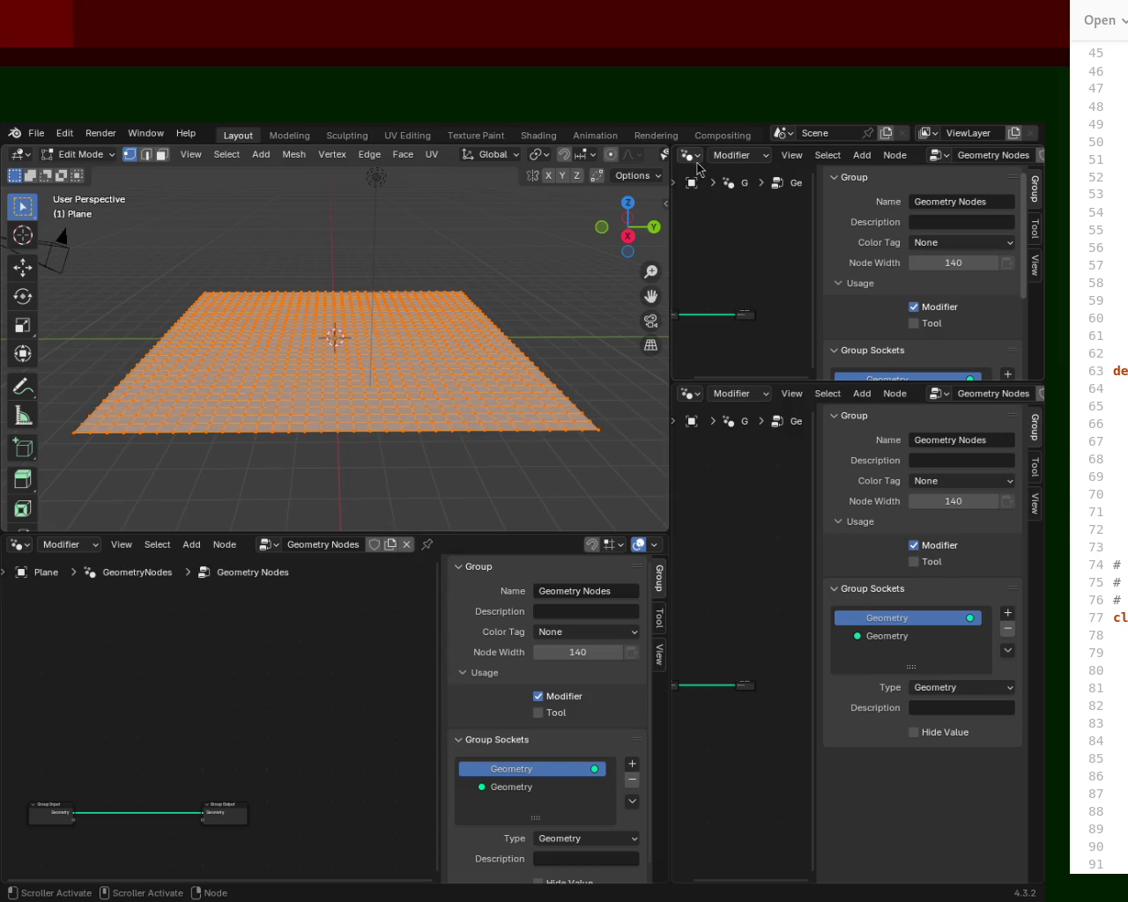
pyautogui.click(690, 156)
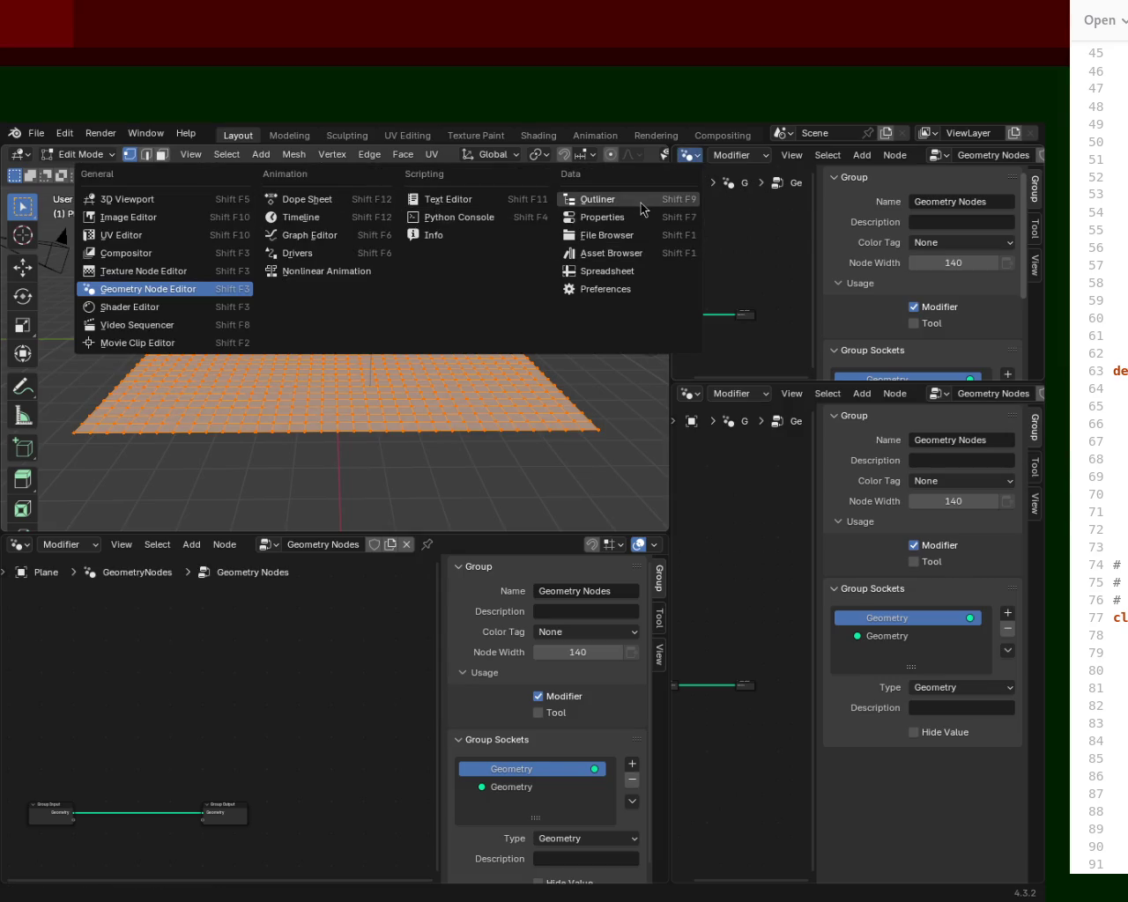
pyautogui.click(641, 201)
pyautogui.click(689, 393)
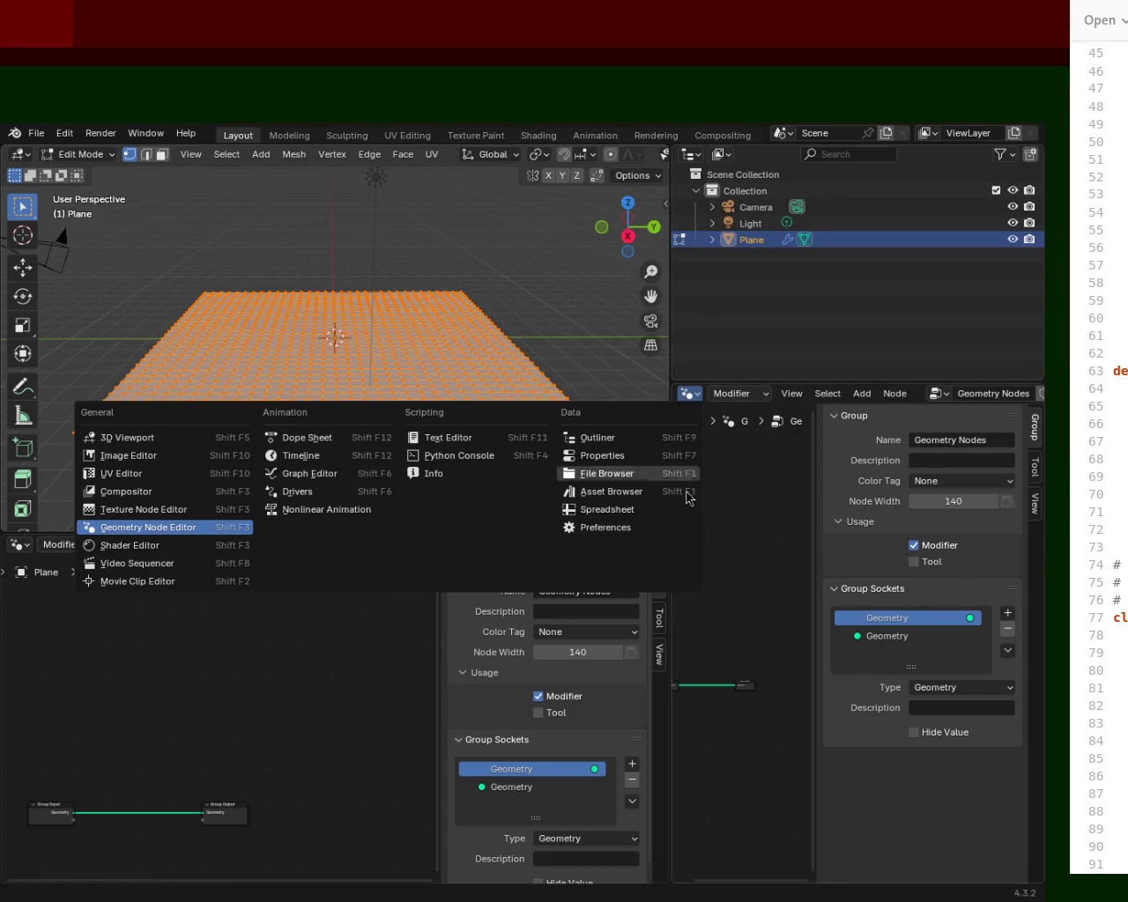
pyautogui.click(600, 535)
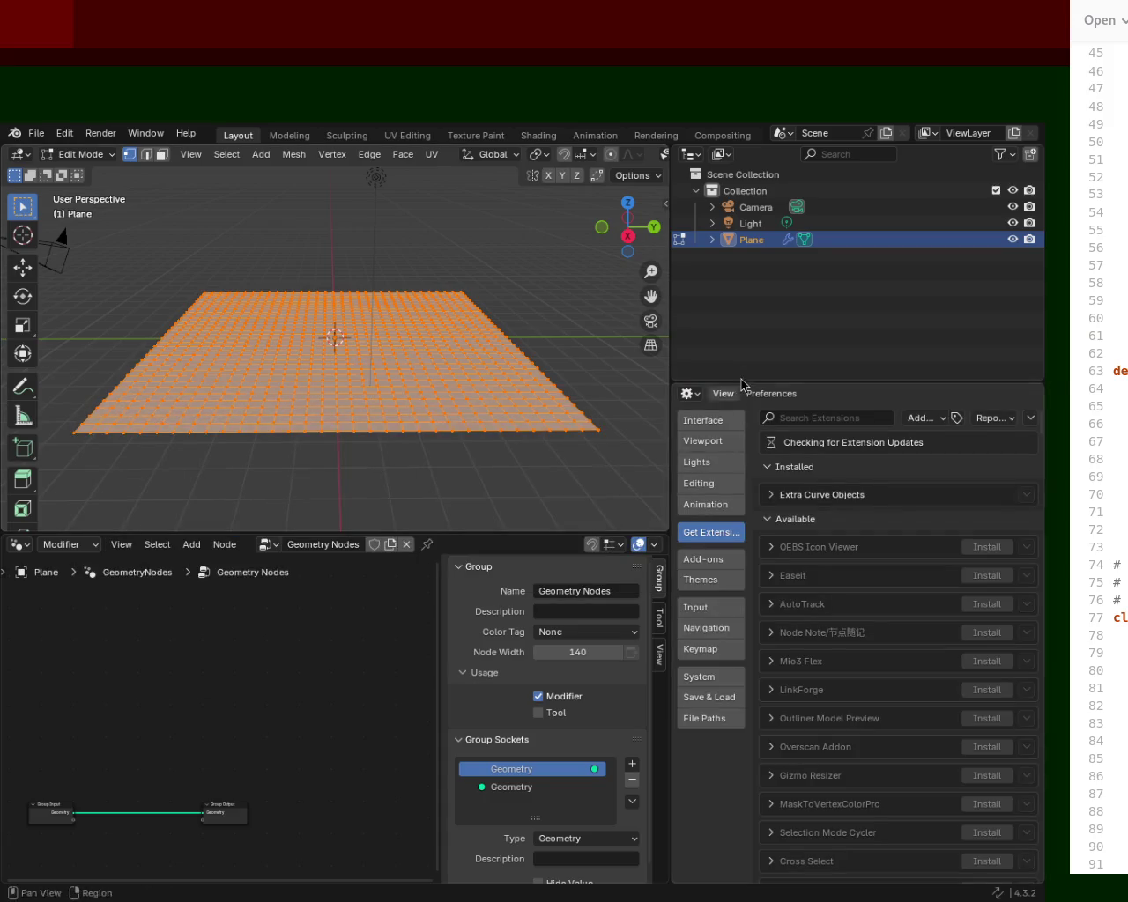
pyautogui.click(690, 395)
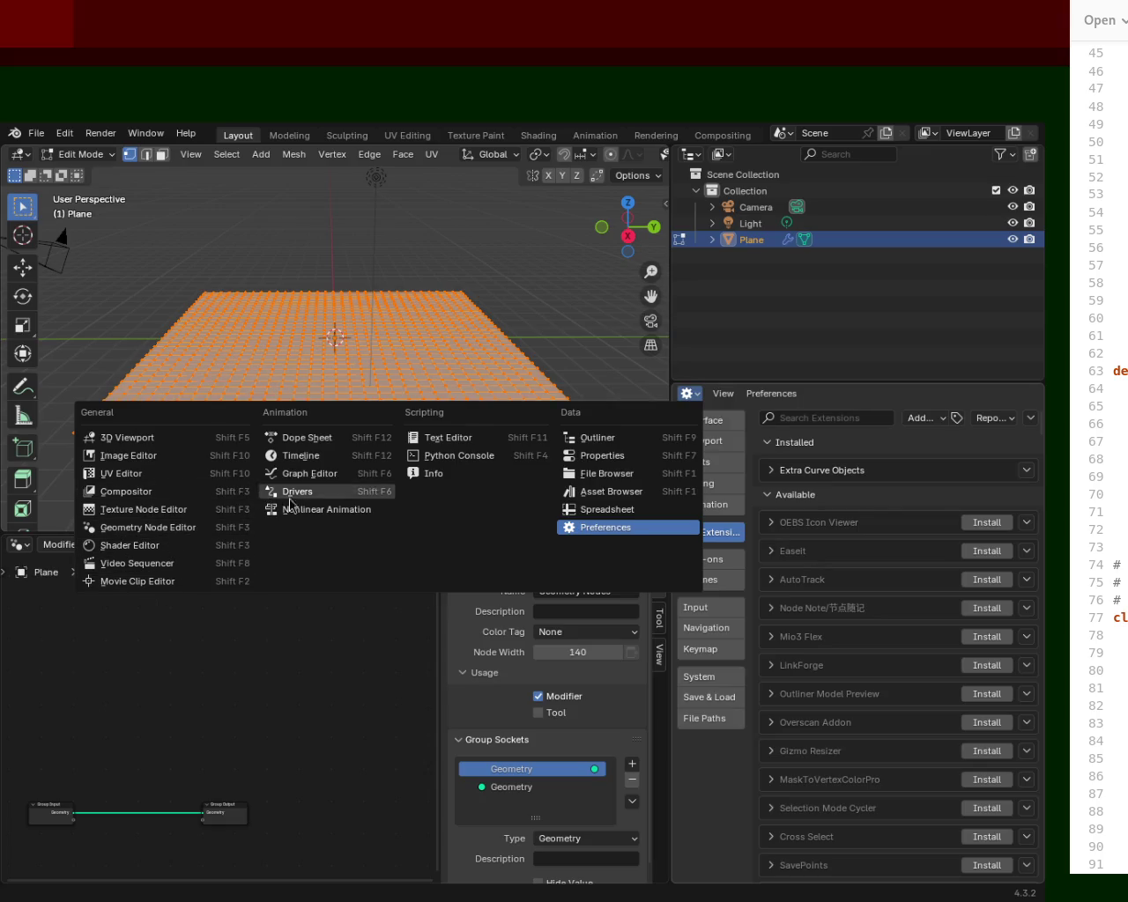
pyautogui.click(626, 456)
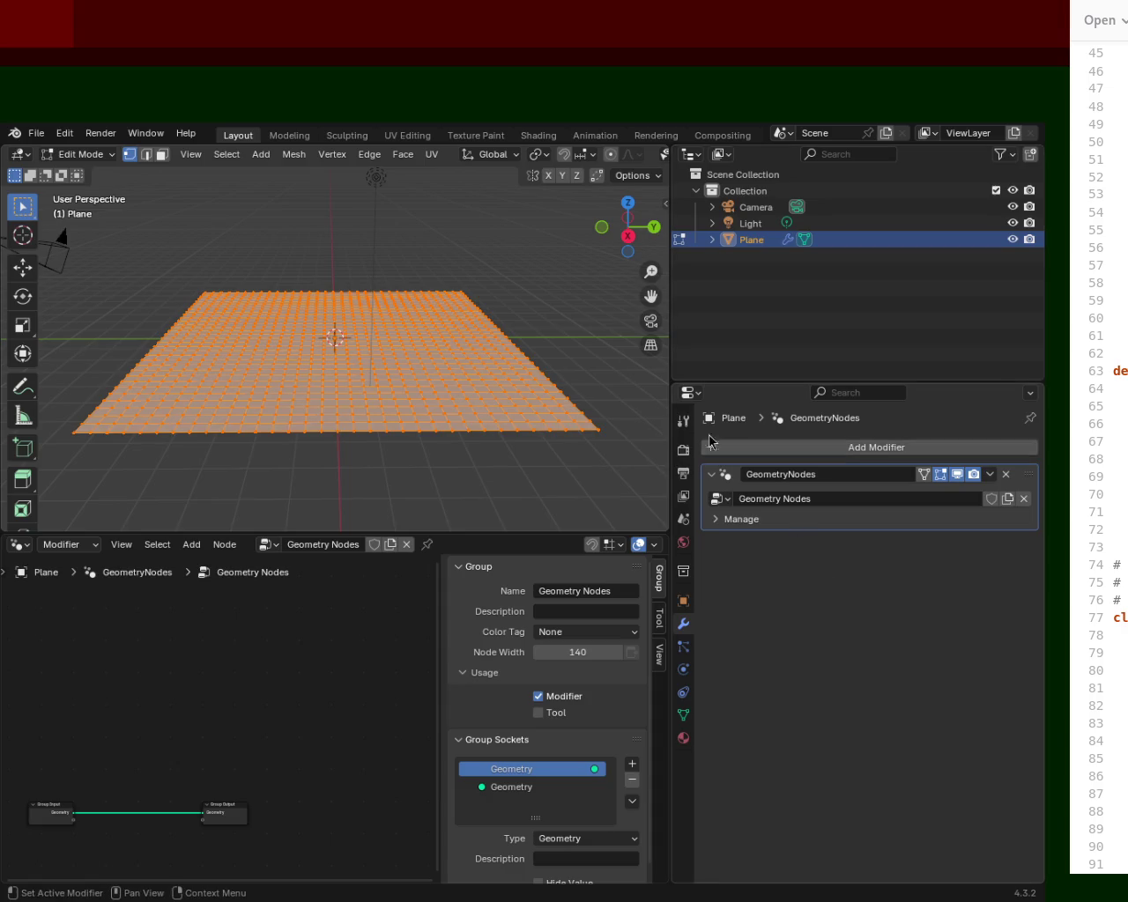
# Step: Check the editor types of the Properties, Outliner and 3D Viewport areas without changing them
pyautogui.click(680, 396)
pyautogui.press('Escape')
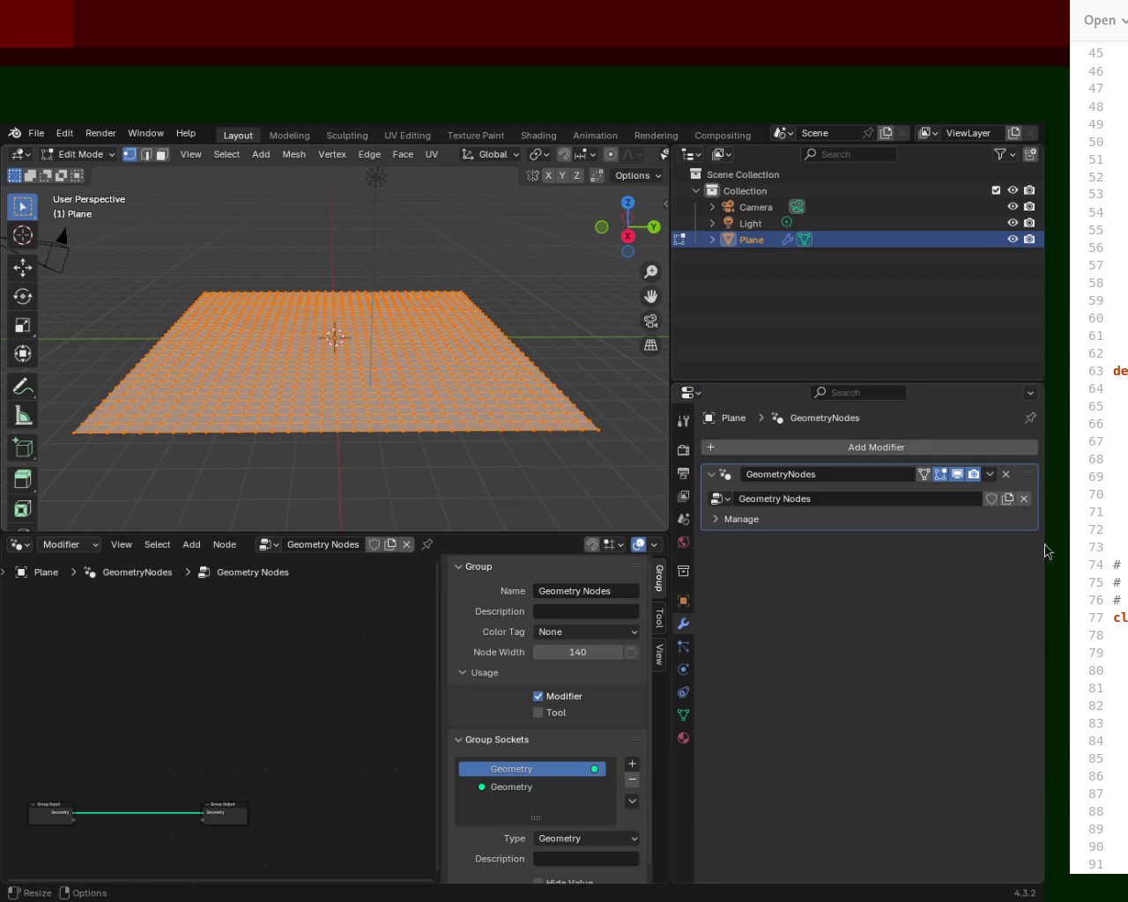
pyautogui.click(692, 155)
pyautogui.press('Escape')
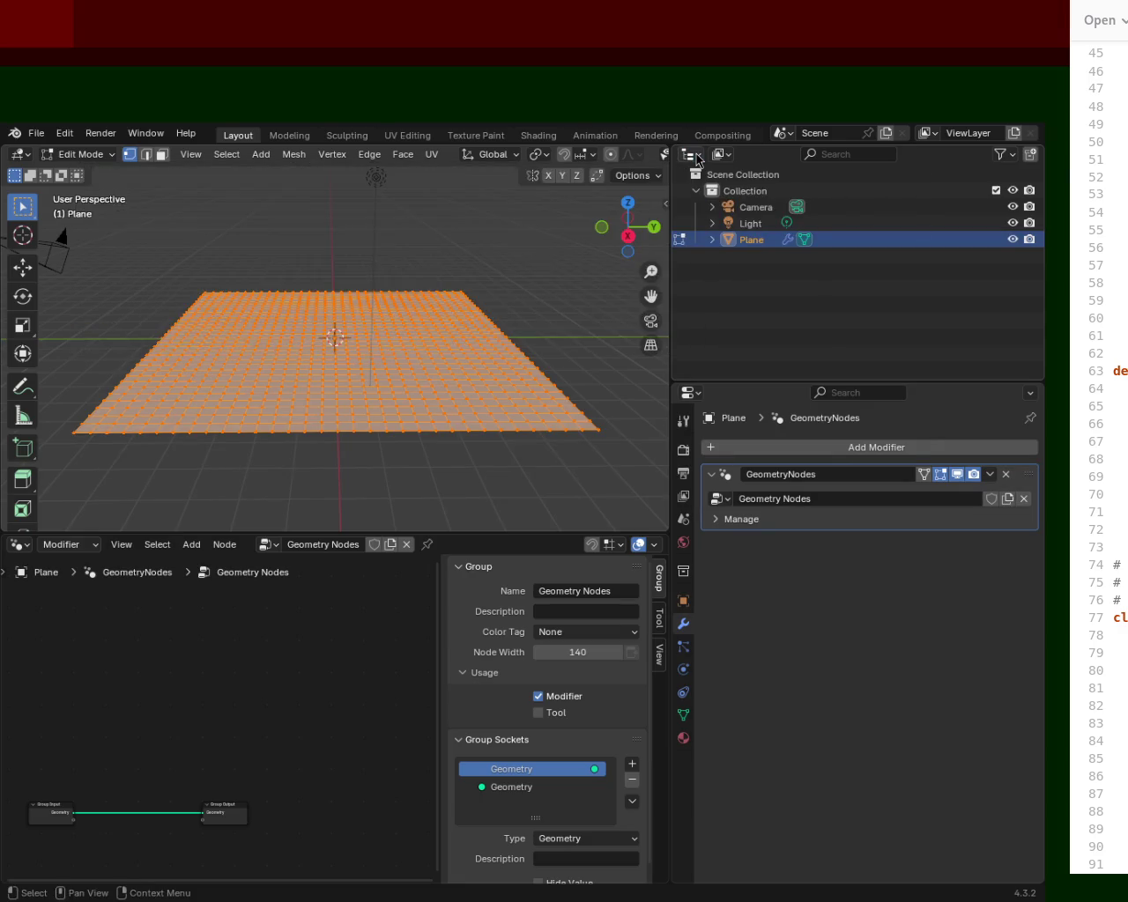
pyautogui.click(16, 156)
pyautogui.press('Escape')
# Step: Keep the lower area as Geometry Node Editor, widen the 3D viewport, and heighten the node editor
pyautogui.click(18, 545)
pyautogui.click(26, 678)
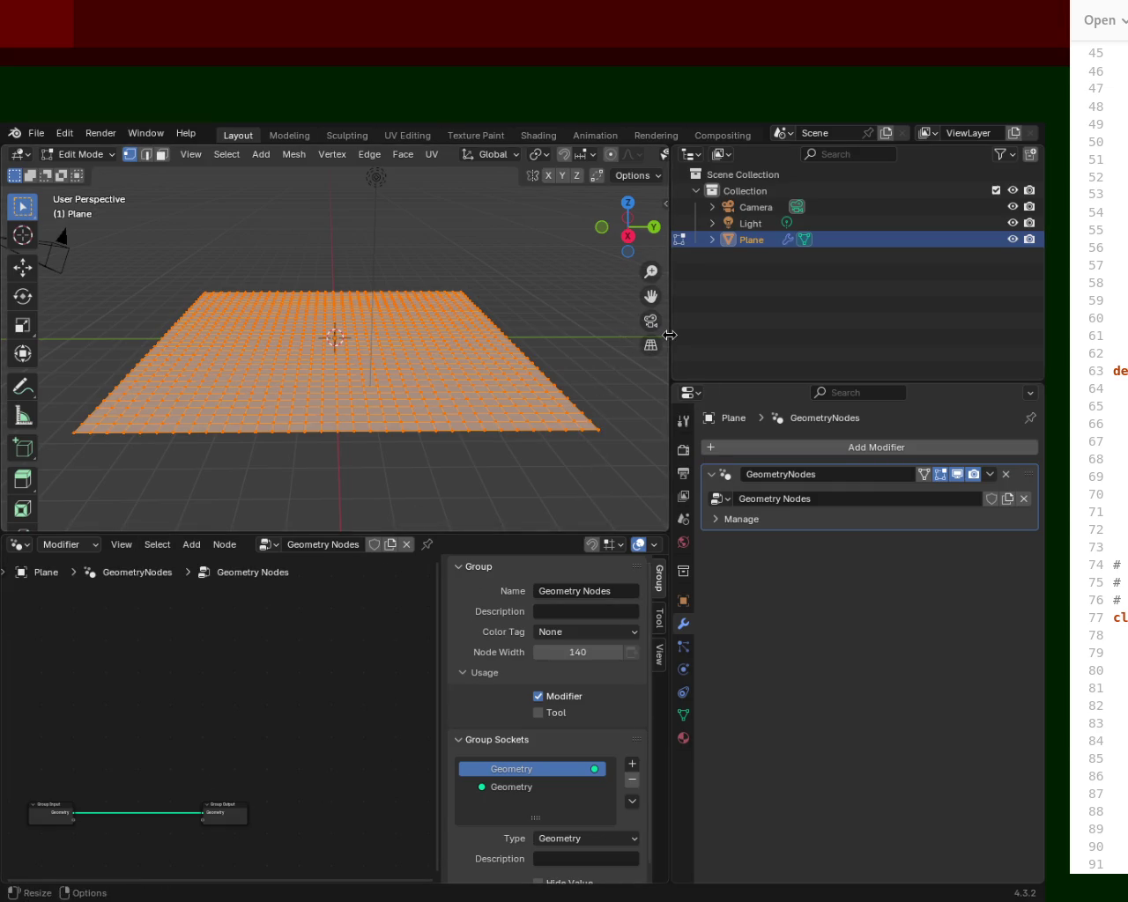
pyautogui.moveTo(670, 340); pyautogui.dragTo(800, 339)
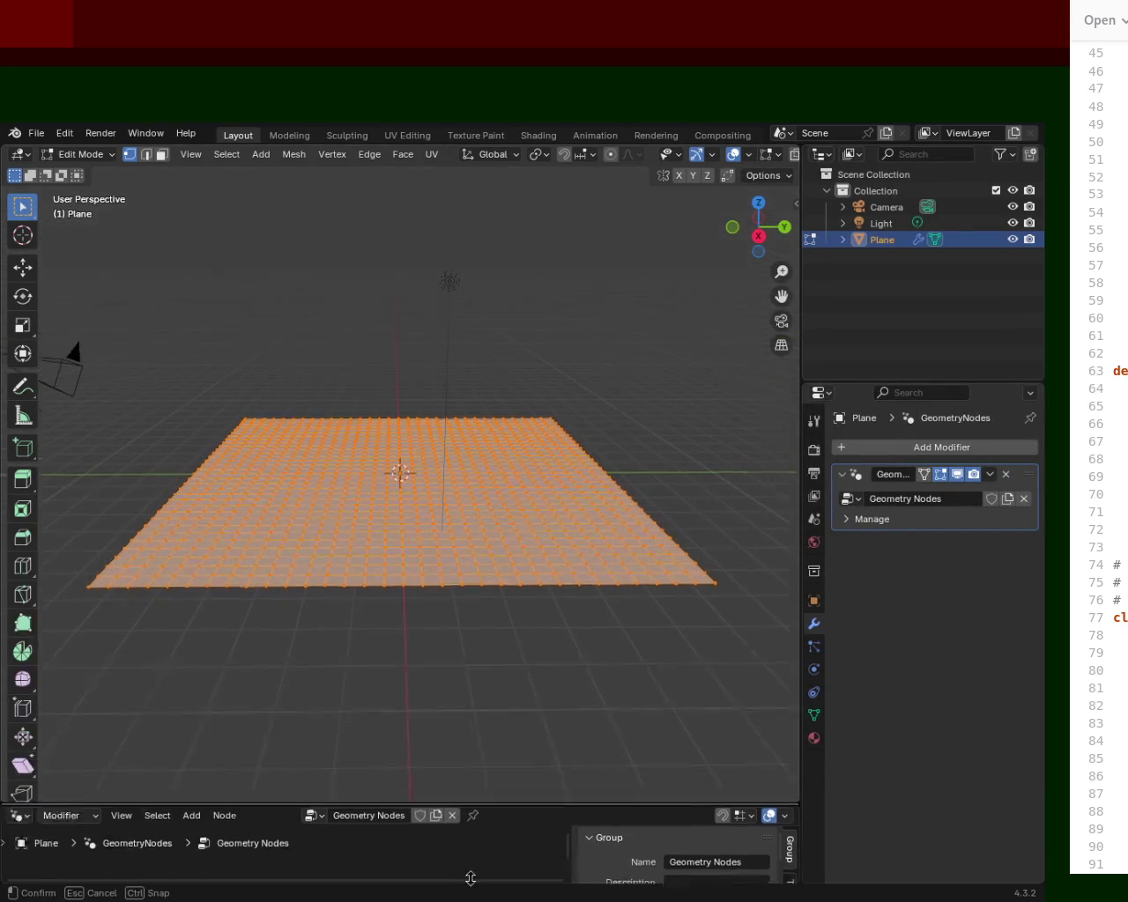
pyautogui.moveTo(529, 535); pyautogui.dragTo(499, 477)
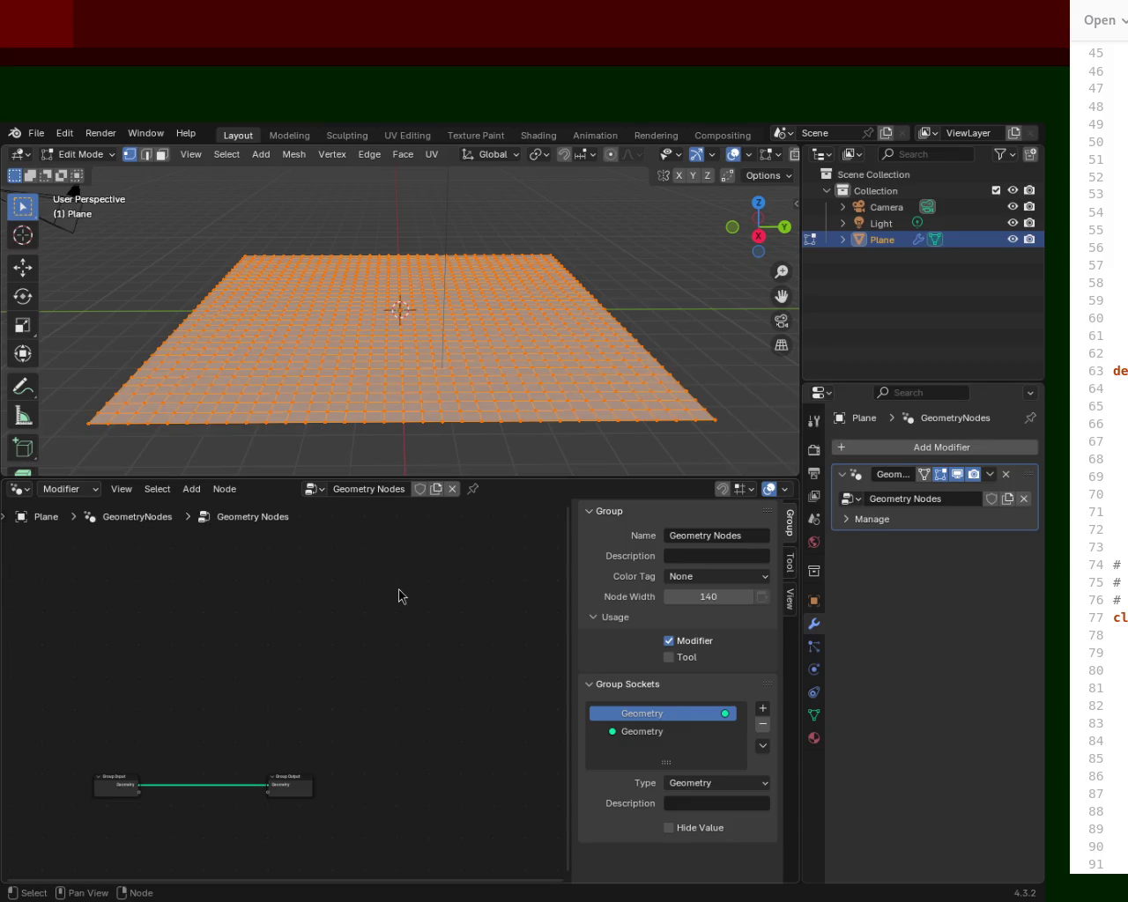
# Step: Enlarge the node editor upward and zoom in so Group Input and Group Output appear larger
pyautogui.click(15, 495)
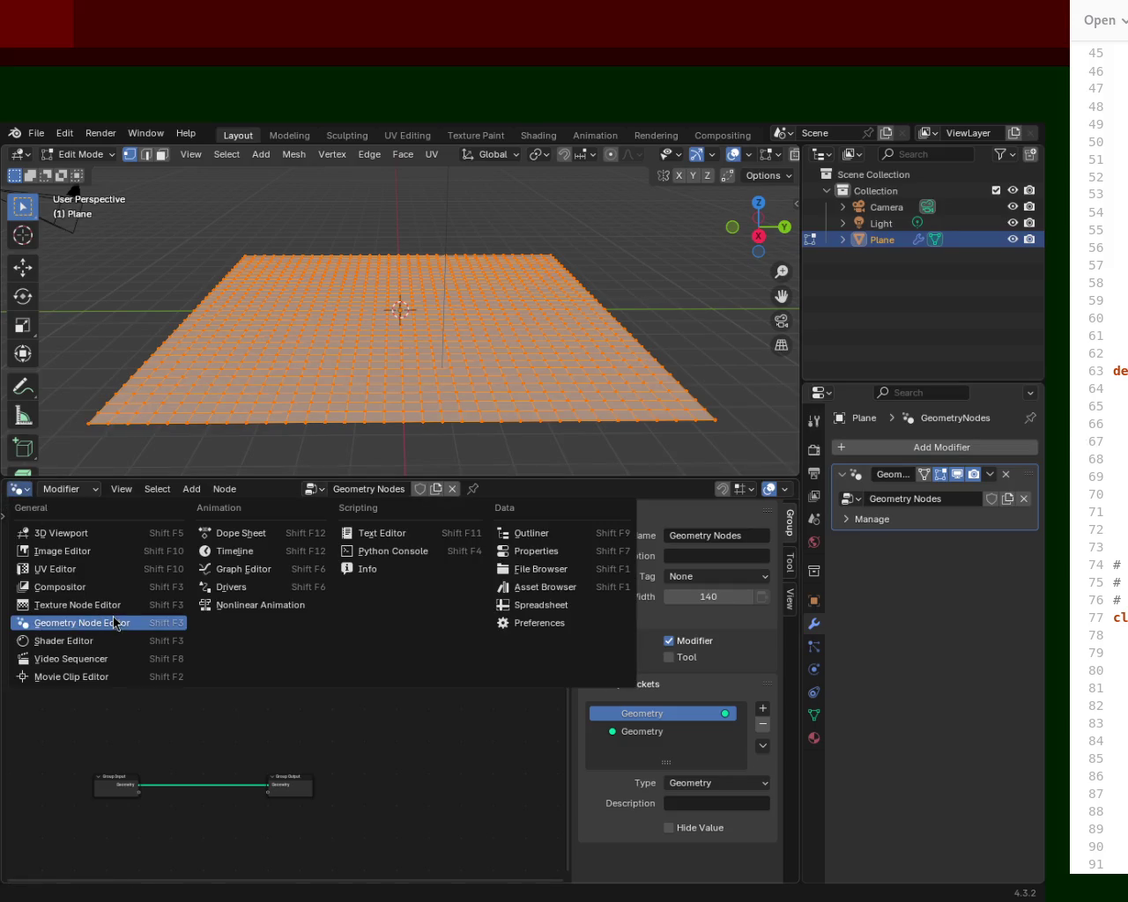
pyautogui.click(112, 621)
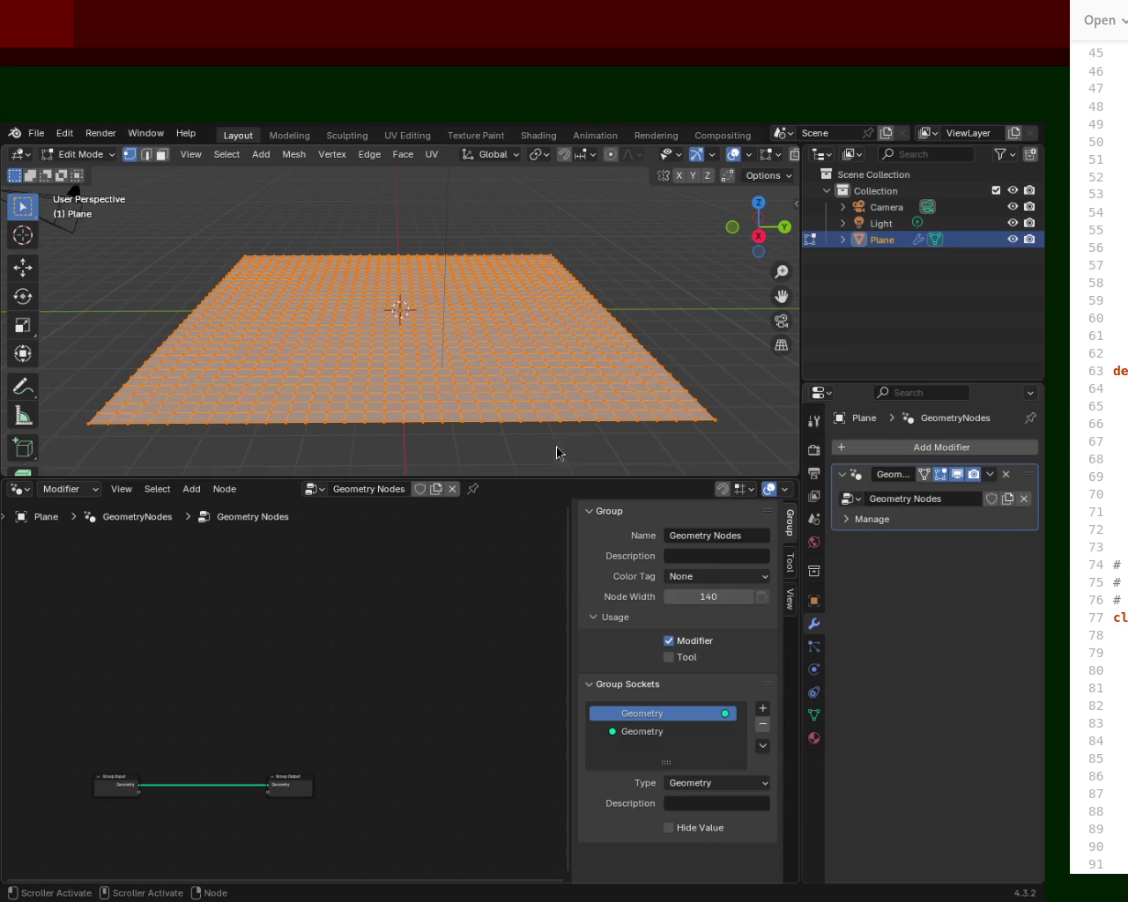
pyautogui.scroll(-1, 448, 725)
pyautogui.hscroll(-3, 378, 714)
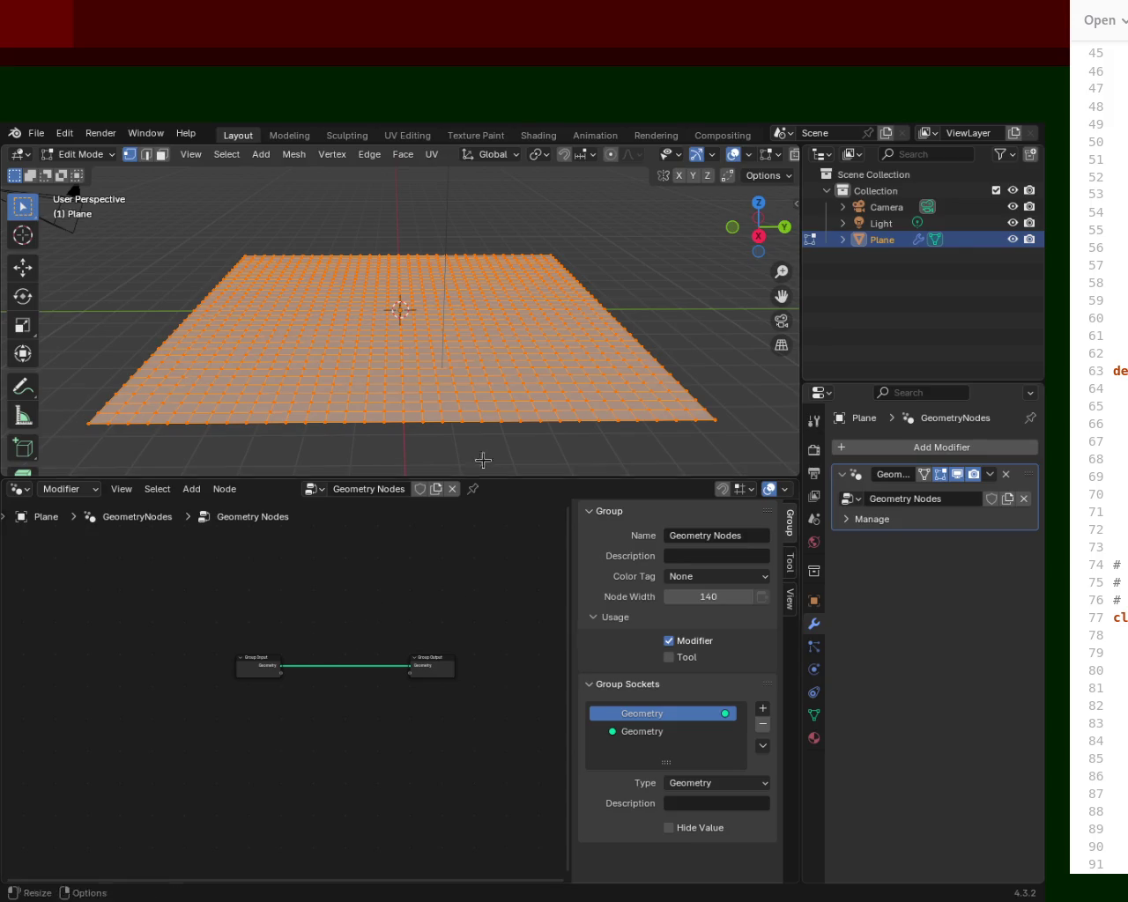
pyautogui.moveTo(528, 476); pyautogui.dragTo(529, 398)
pyautogui.scroll(1, 345, 542)
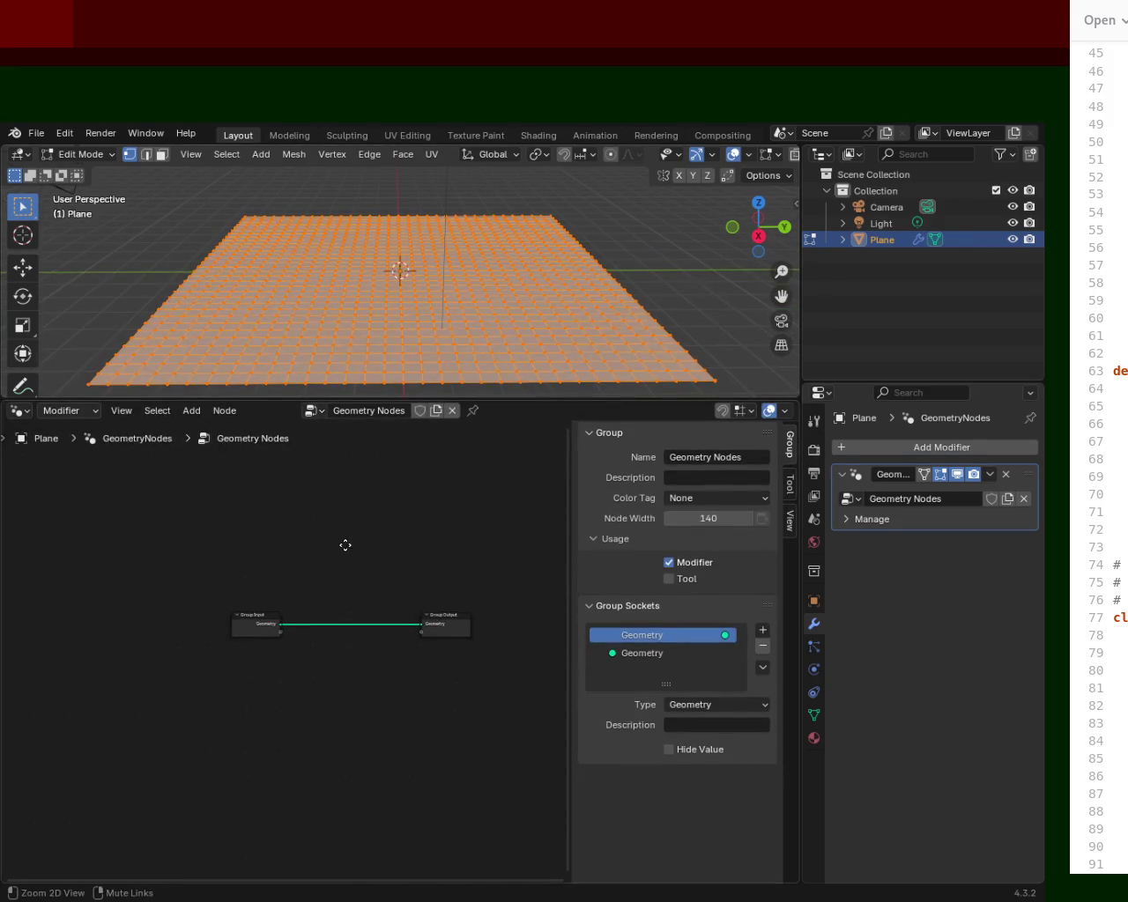
pyautogui.scroll(2, 350, 516)
pyautogui.scroll(1, 337, 561)
pyautogui.moveTo(336, 561); pyautogui.dragTo(242, 594, button='middle')
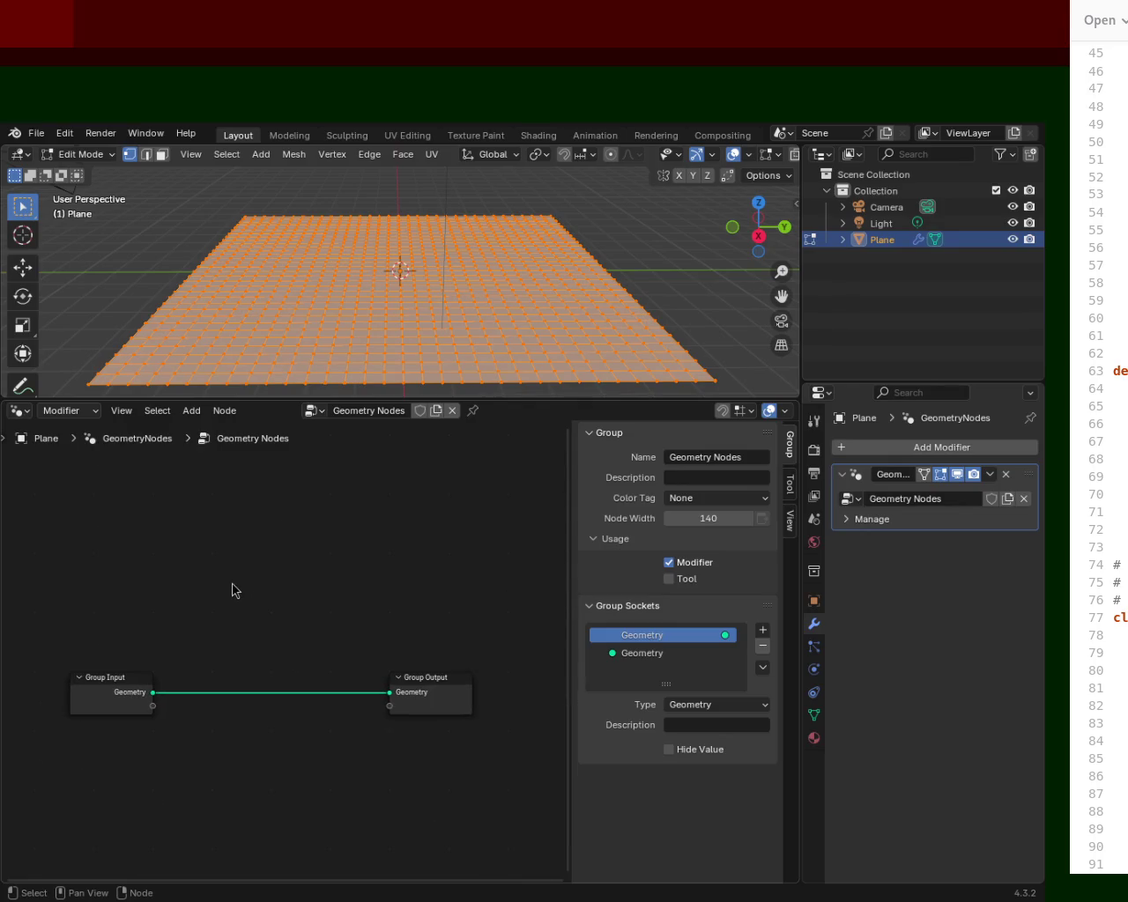
# Step: Open the Add menu's node search with Shift+A
pyautogui.press('shift')
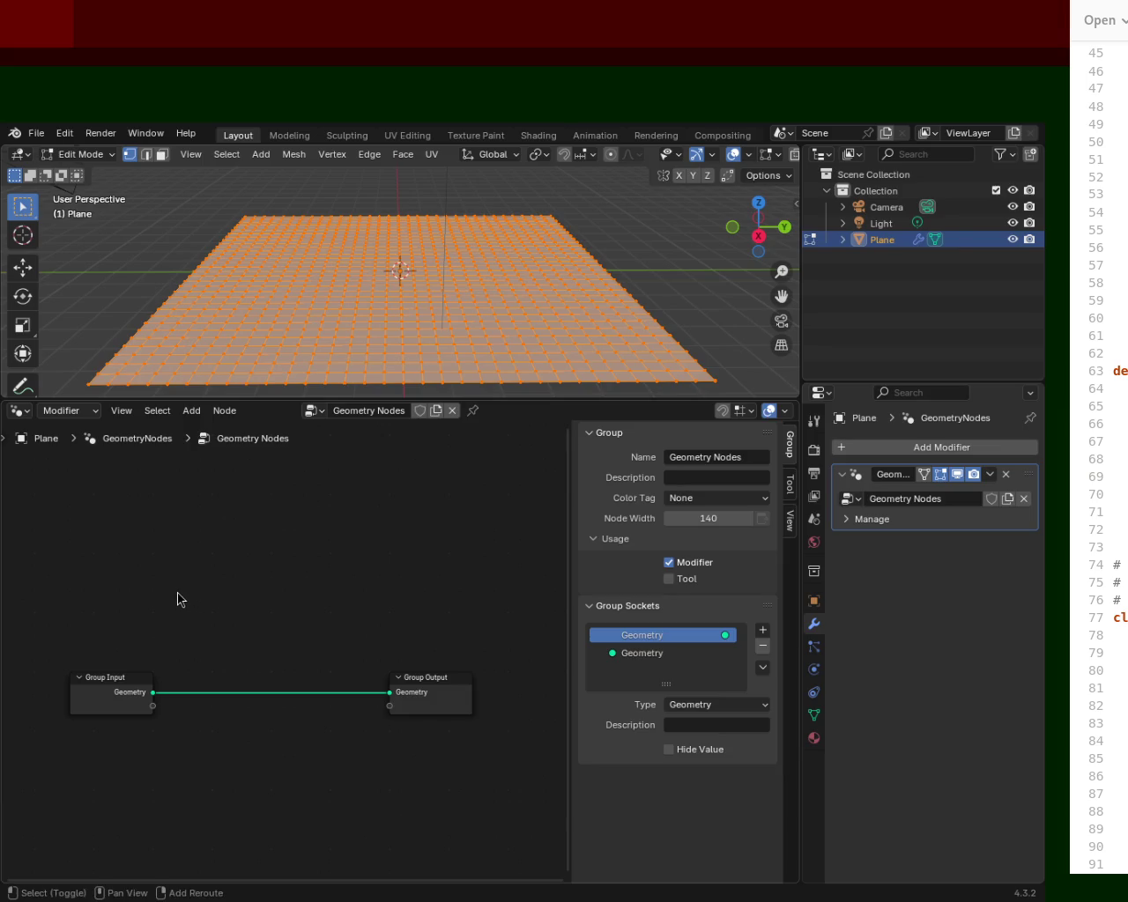
pyautogui.hotkey('shift', 'a')
pyautogui.click(177, 593)
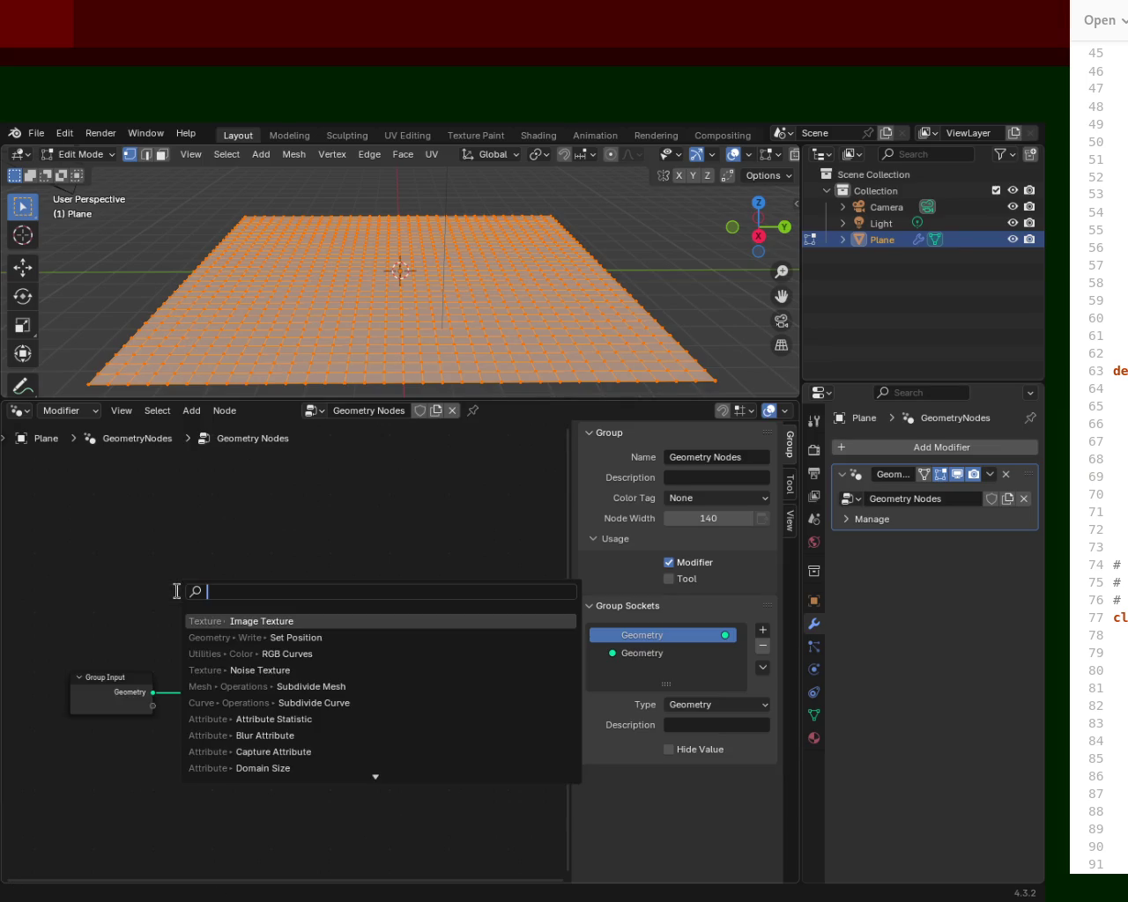